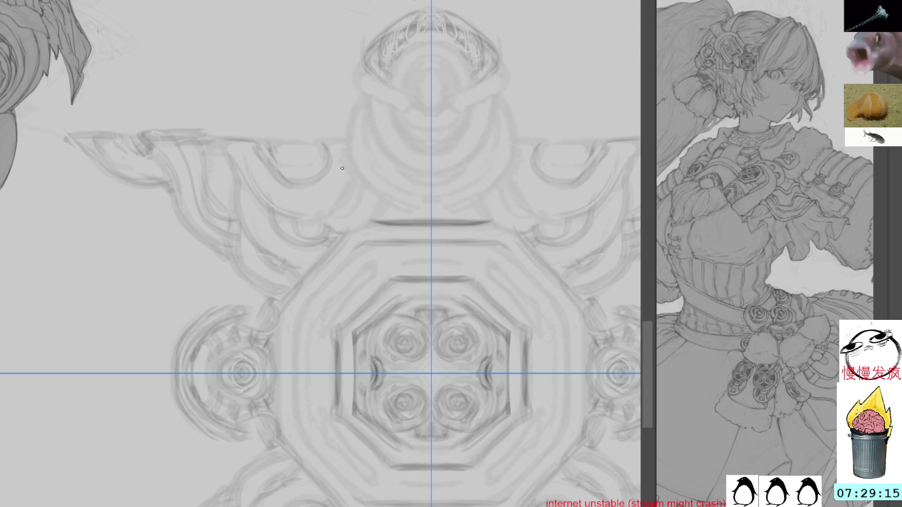
Add faint mirrored pencil strokes along the upper arm edge and around the crown base
mouse_move(352, 138)
left_mouse_down()
mouse_move(304, 138)
mouse_move(318, 147)
mouse_move(314, 168)
mouse_move(299, 156)
mouse_move(352, 143)
left_mouse_up()
left_click_drag(301, 155, 332, 175)
mouse_move(303, 224)
left_mouse_down()
mouse_move(373, 225)
mouse_move(337, 204)
left_mouse_up()
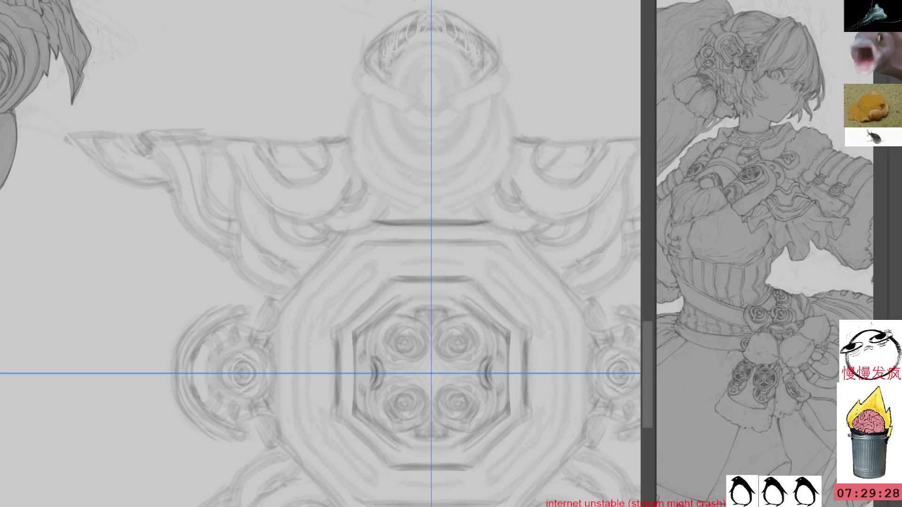
Sketch the flame petals' lower edges, briefly hiding and reshowing the symmetry guides (Ctrl+4)
mouse_move(554, 166)
left_mouse_down()
mouse_move(378, 120)
mouse_move(420, 212)
mouse_move(443, 236)
mouse_move(407, 267)
left_mouse_up()
left_click_drag(409, 303, 448, 218)
mouse_move(413, 243)
left_mouse_down()
mouse_move(423, 272)
mouse_move(409, 310)
mouse_move(423, 341)
left_mouse_up()
left_click_drag(451, 233, 486, 345)
key("ctrl+4")
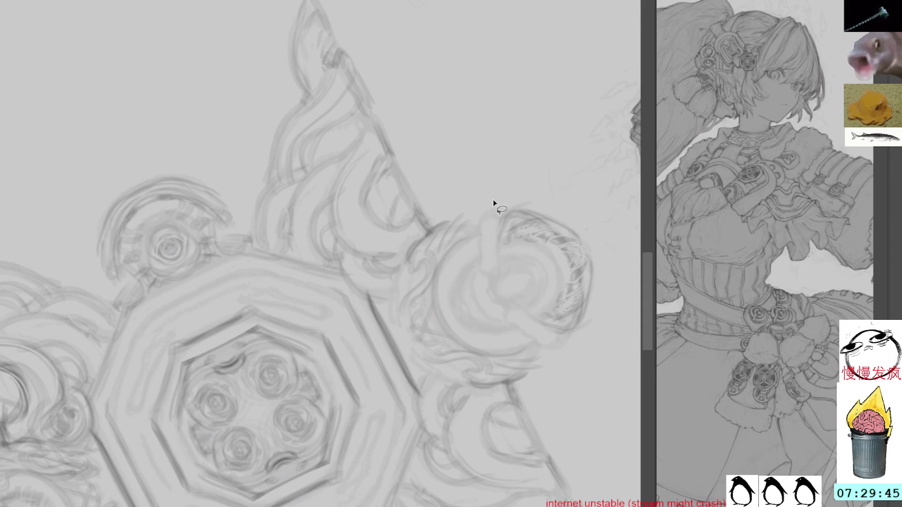
key("ctrl+4")
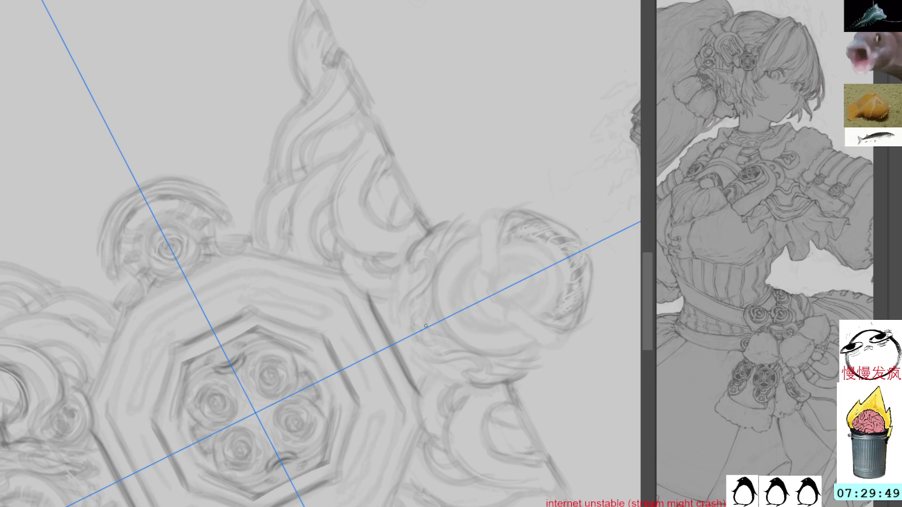
left_click_drag(426, 286, 451, 345)
Add faint strokes inside the octagon and darken its right edge symmetrically
left_click_drag(444, 281, 339, 387)
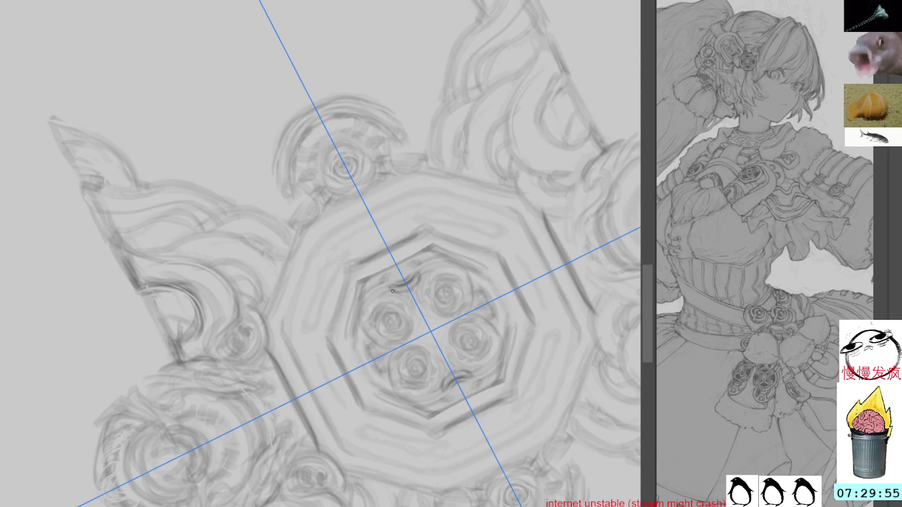
left_click_drag(420, 272, 387, 290)
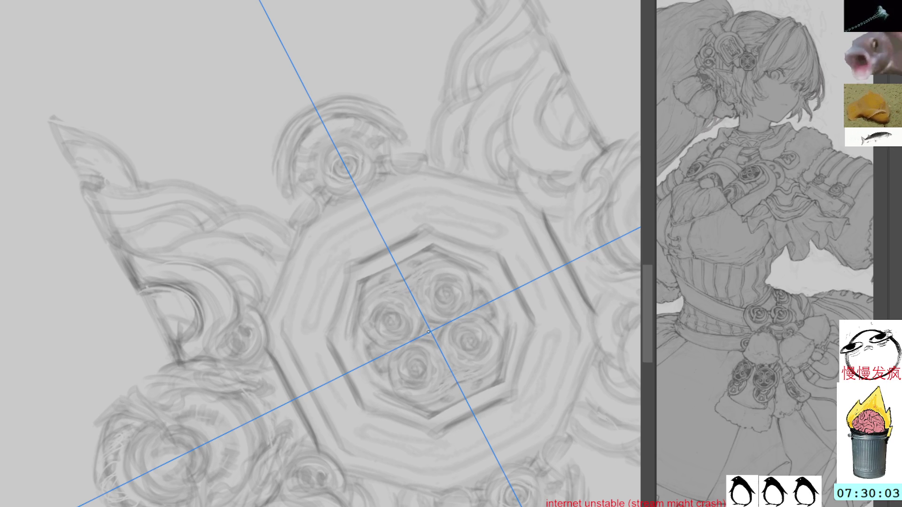
mouse_move(573, 294)
left_mouse_down()
mouse_move(489, 263)
mouse_move(465, 183)
mouse_move(474, 242)
left_mouse_up()
left_click_drag(465, 184, 494, 324)
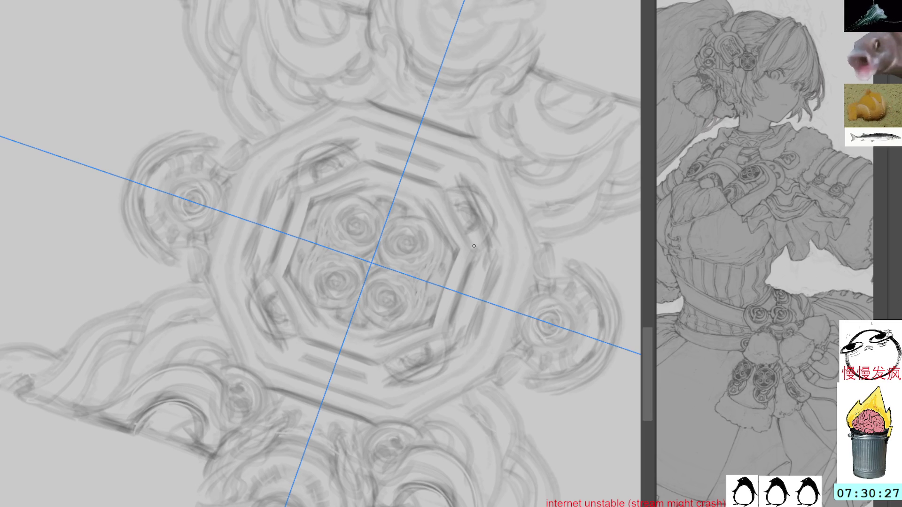
Sketch the octagon's upper-right edge and try roundel marks, erasing two attempts
mouse_move(480, 165)
left_mouse_down()
mouse_move(514, 239)
mouse_move(556, 278)
left_mouse_up()
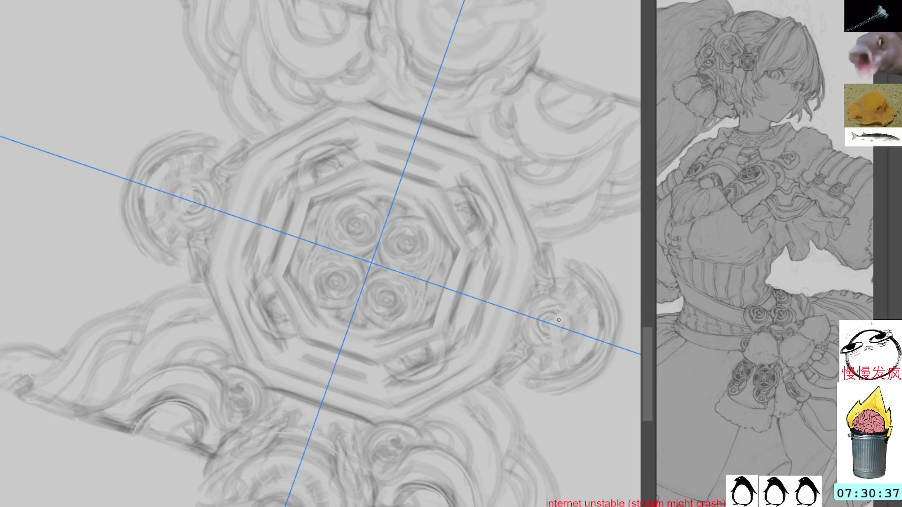
left_click_drag(557, 299, 574, 363)
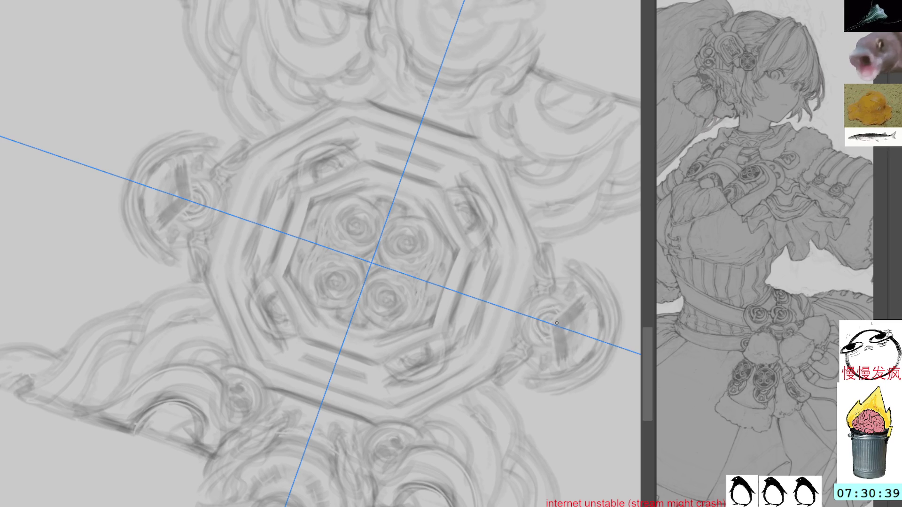
mouse_move(567, 310)
left_mouse_down()
mouse_move(567, 359)
mouse_move(570, 351)
mouse_move(588, 360)
left_mouse_up()
left_click_drag(581, 316, 575, 353)
left_click_drag(577, 320, 583, 348)
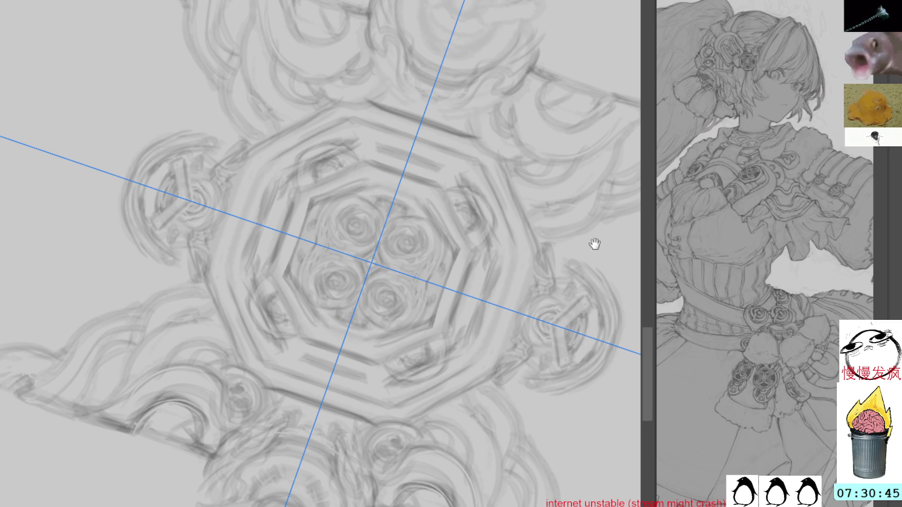
Draw dark bar-shaped strokes inside the side roundels and their nearby details
left_click_drag(598, 240, 578, 281)
mouse_move(521, 296)
left_mouse_down()
mouse_move(574, 261)
mouse_move(536, 169)
mouse_move(511, 160)
mouse_move(494, 236)
mouse_move(472, 258)
left_mouse_up()
left_click_drag(542, 152, 508, 233)
left_click_drag(558, 176, 522, 240)
mouse_move(508, 173)
left_mouse_down()
mouse_move(535, 211)
mouse_move(458, 258)
left_mouse_up()
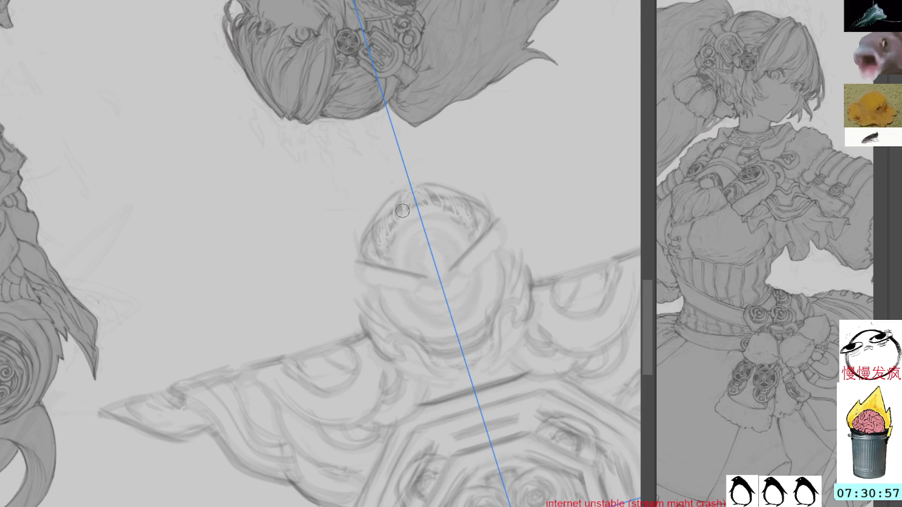
Erase the crown's toothed hatching and wrap the dome in banded strokes, darkening its left side
mouse_move(384, 239)
left_mouse_down()
mouse_move(391, 212)
mouse_move(427, 197)
left_mouse_up()
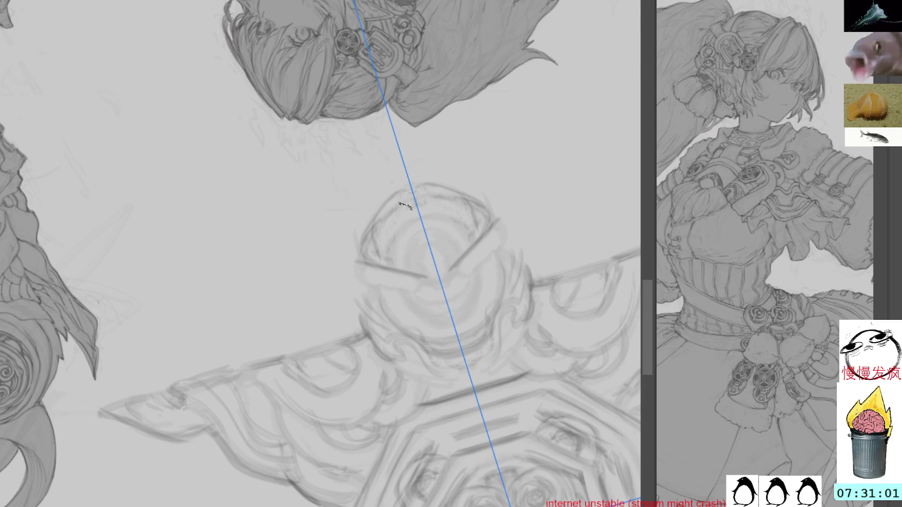
left_click_drag(390, 257, 437, 223)
mouse_move(407, 254)
left_mouse_down()
mouse_move(451, 239)
mouse_move(410, 260)
mouse_move(451, 250)
mouse_move(411, 255)
mouse_move(444, 243)
mouse_move(433, 267)
left_mouse_up()
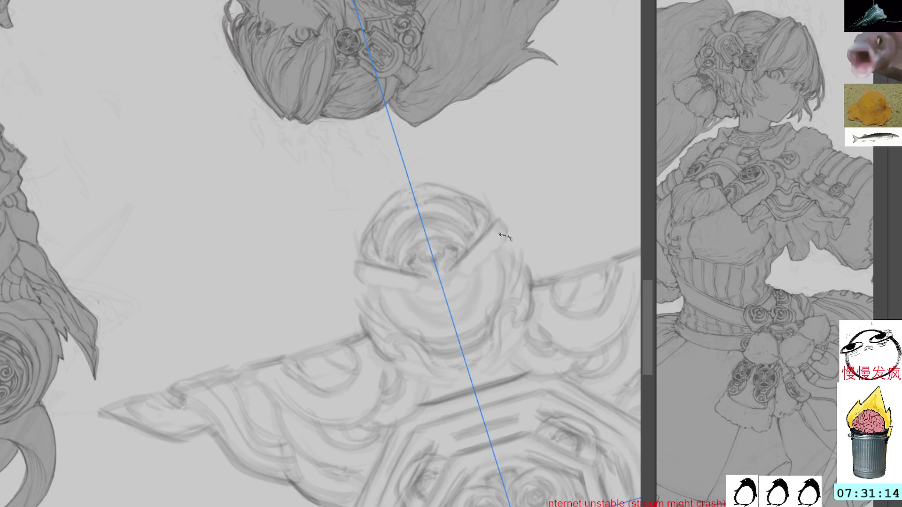
left_click_drag(366, 288, 374, 309)
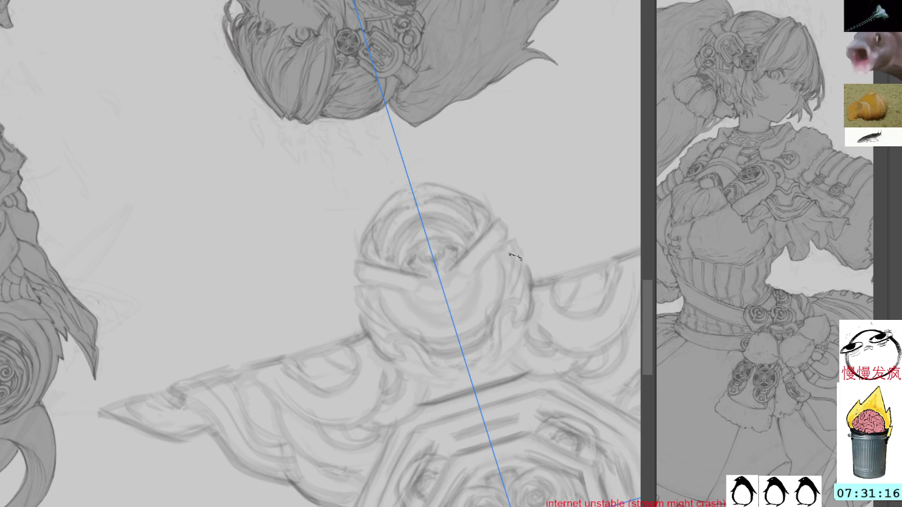
mouse_move(317, 286)
left_mouse_down()
mouse_move(425, 445)
mouse_move(434, 295)
mouse_move(451, 211)
mouse_move(471, 212)
mouse_move(461, 243)
mouse_move(479, 250)
mouse_move(458, 275)
mouse_move(479, 285)
left_mouse_up()
With the canvas rotated, add small mirrored strokes and dark marks to the crown
mouse_move(450, 211)
left_mouse_down()
mouse_move(394, 114)
mouse_move(409, 135)
mouse_move(395, 134)
mouse_move(398, 141)
left_mouse_up()
left_click_drag(399, 109, 412, 138)
left_click_drag(394, 106, 416, 131)
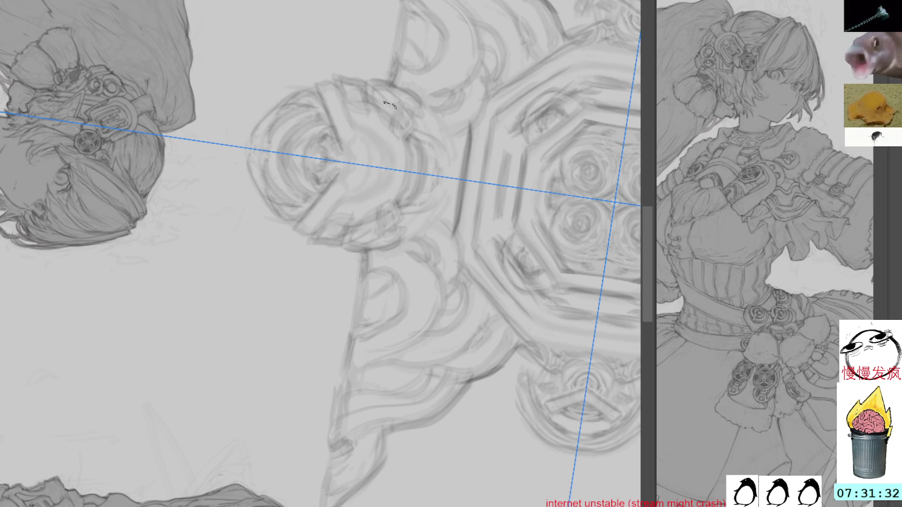
left_click_drag(356, 126, 411, 169)
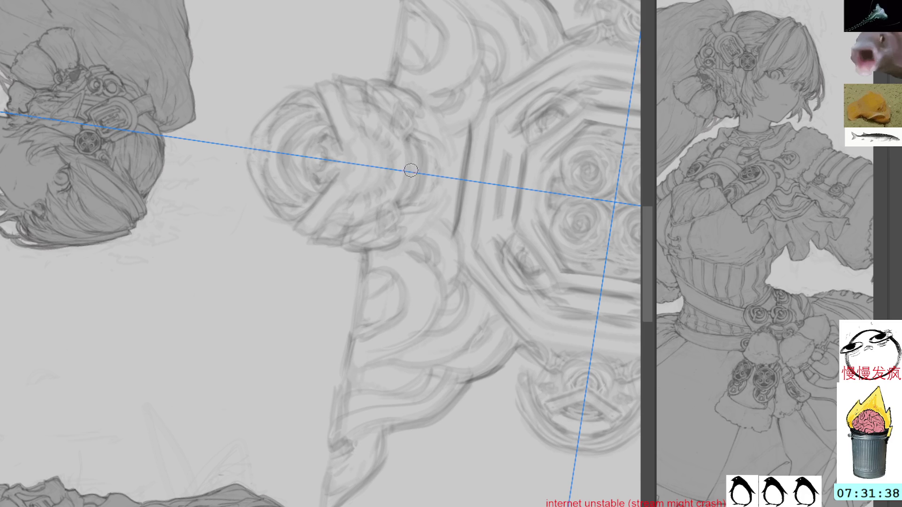
left_click_drag(349, 151, 355, 190)
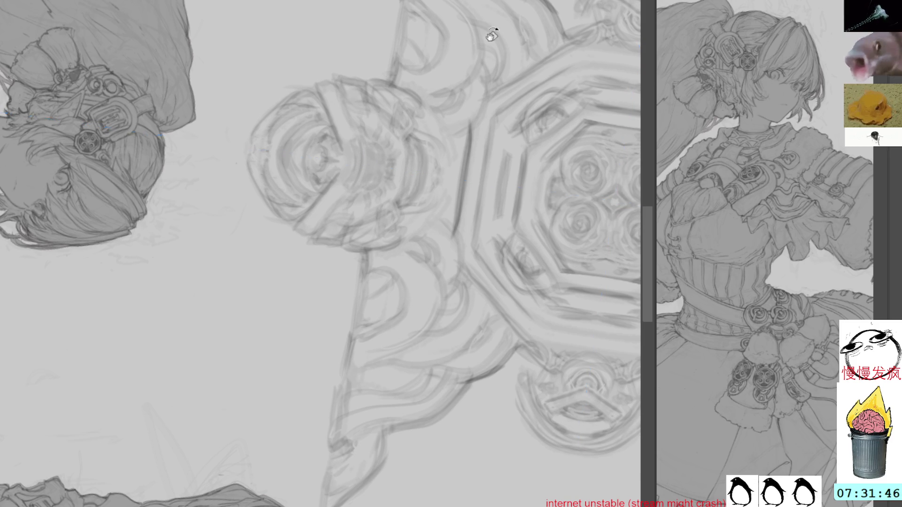
Sketch and refine strokes along the medallion's side crown, then return the view upright
left_click_drag(432, 134, 440, 212)
left_click_drag(447, 144, 444, 204)
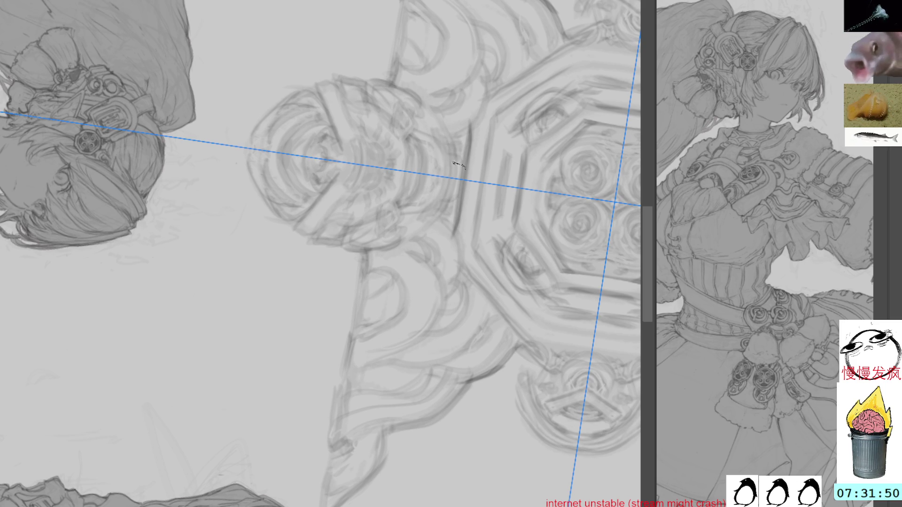
left_click_drag(451, 158, 446, 197)
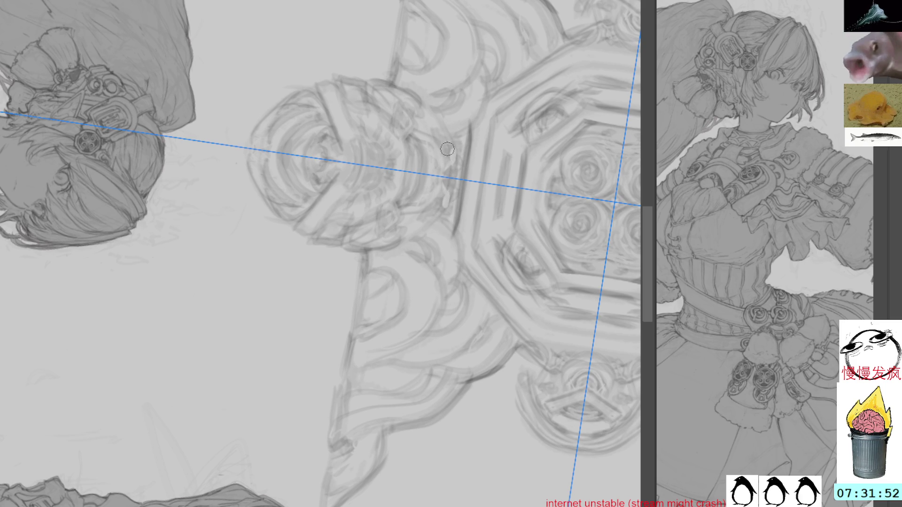
left_click_drag(450, 152, 444, 204)
left_click_drag(451, 155, 455, 191)
key("Escape")
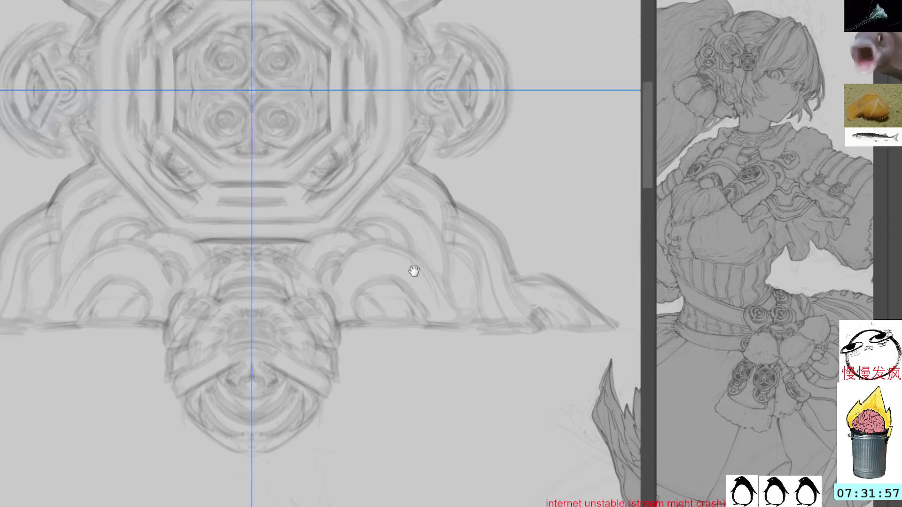
left_click_drag(359, 87, 465, 162)
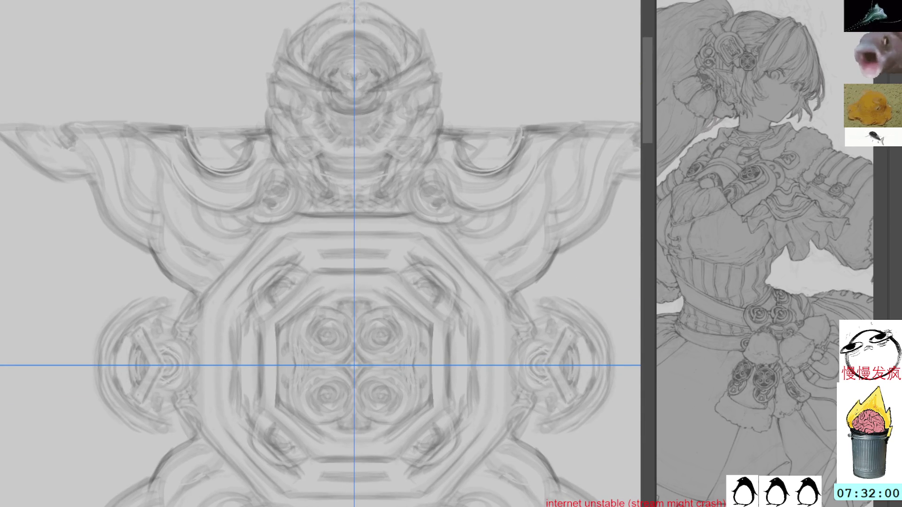
key("Delete")
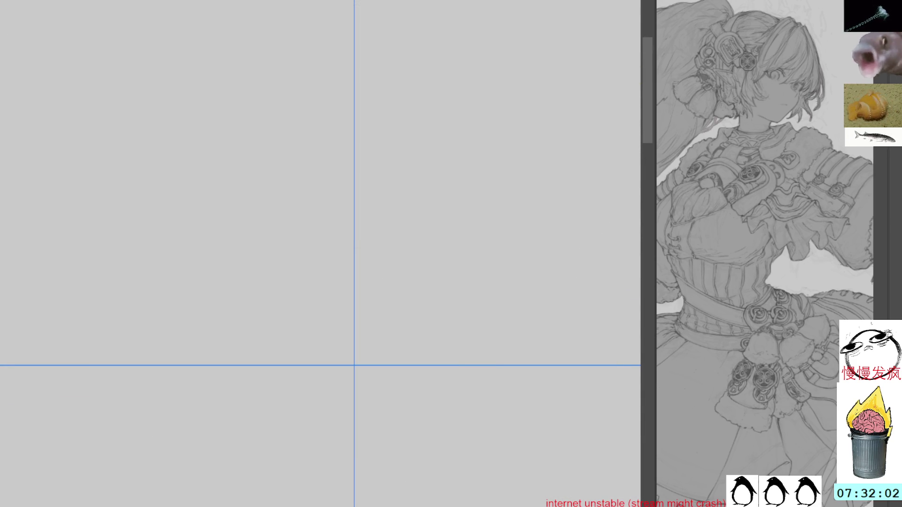
key("ctrl+z")
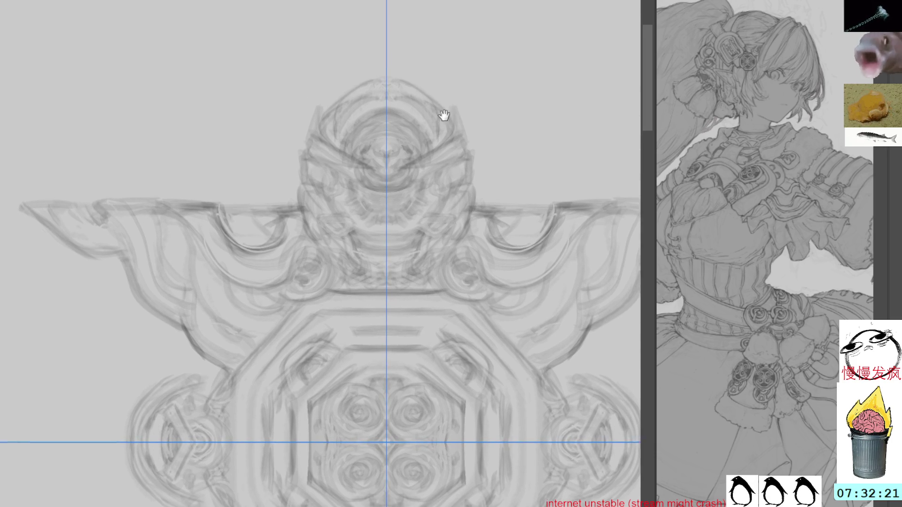
Bring the upper crown into view and check the staff drawing in the reference
left_click_drag(402, 28, 442, 127)
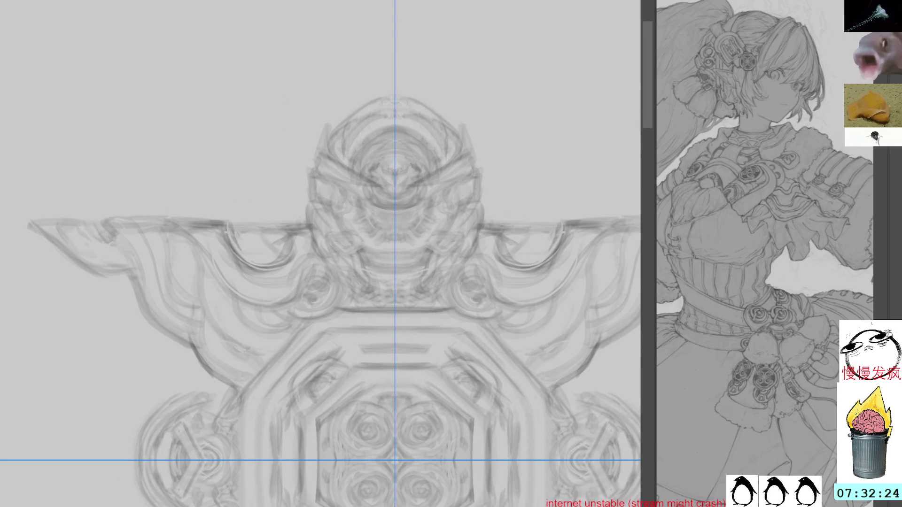
left_click_drag(735, 212, 737, 305)
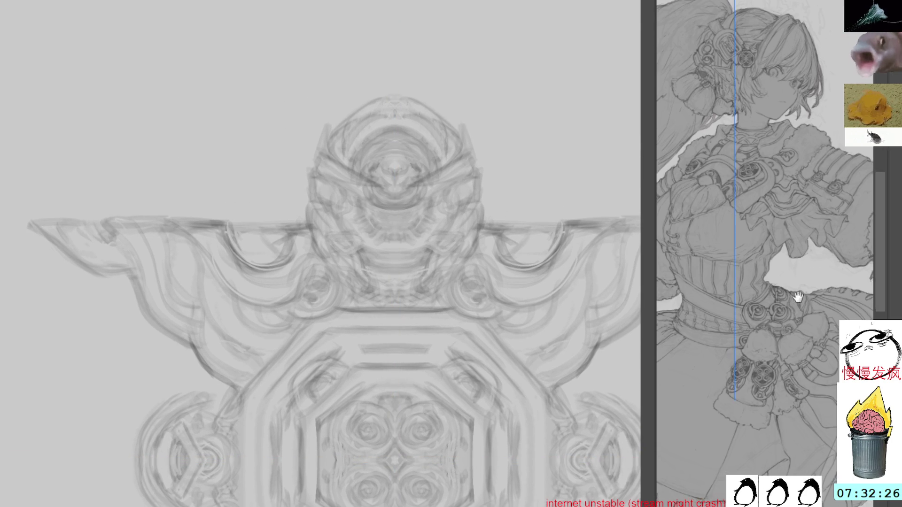
left_click_drag(775, 141, 803, 304)
mouse_move(803, 212)
left_mouse_down()
mouse_move(803, 304)
mouse_move(789, 106)
left_mouse_up()
left_click_drag(783, 295, 784, 84)
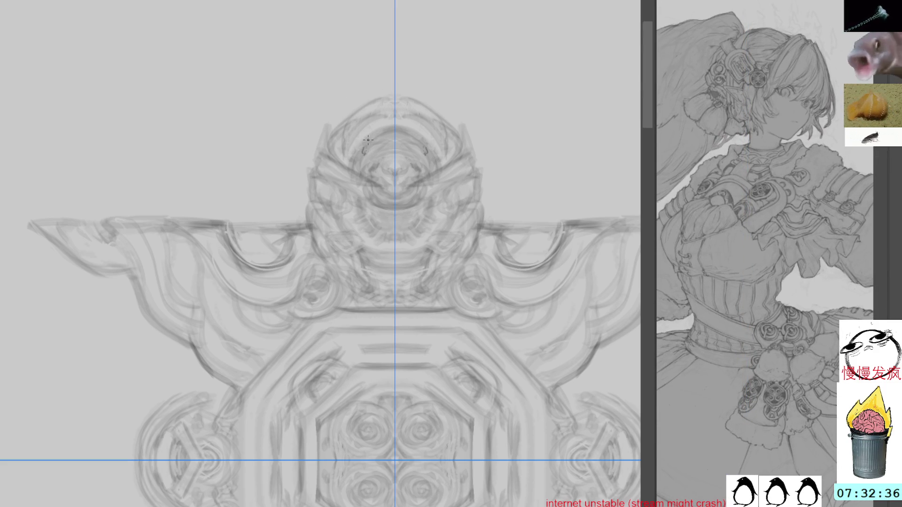
Add small mirrored marks near the top of the upper crown
left_click_drag(368, 141, 367, 151)
key("Tab")
mouse_move(444, 41)
left_mouse_down()
mouse_move(317, 92)
mouse_move(381, 155)
left_mouse_up()
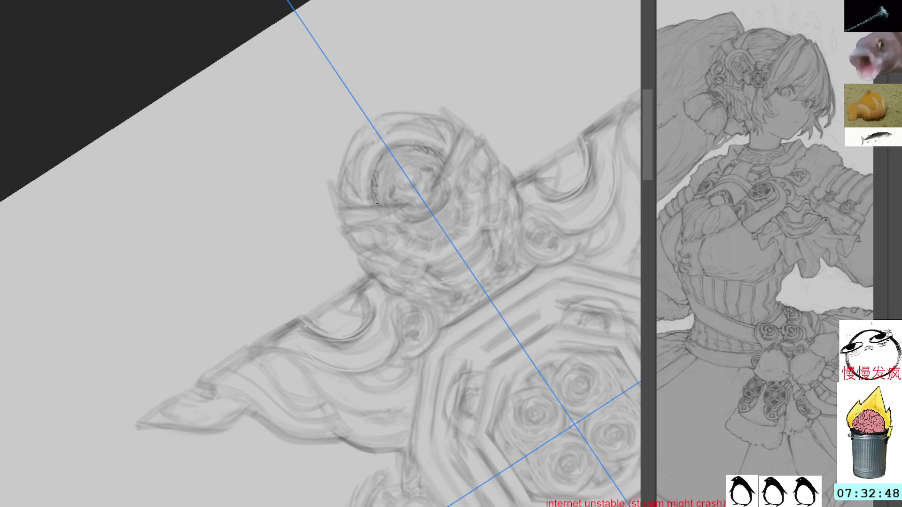
Fade the earlier sketch and draw dark mirrored crest strokes across the mask-like head
left_click_drag(381, 181, 384, 200)
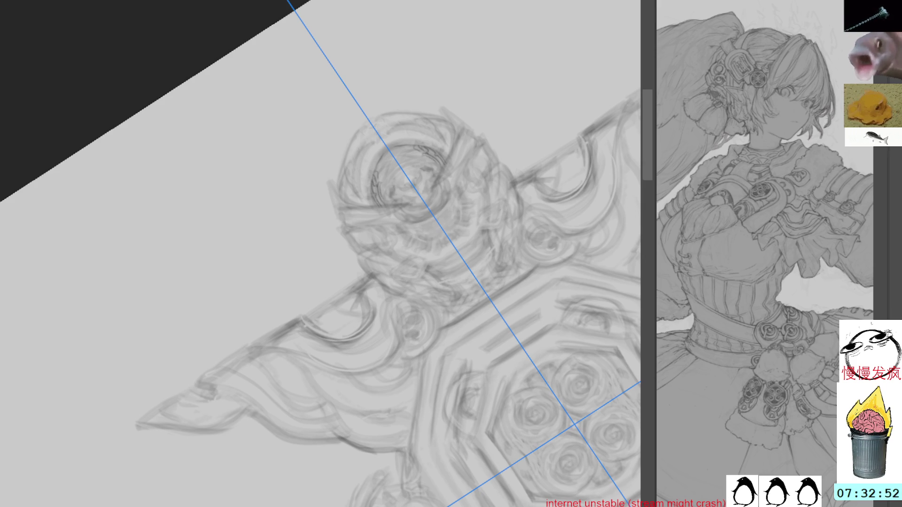
key("ctrl+z")
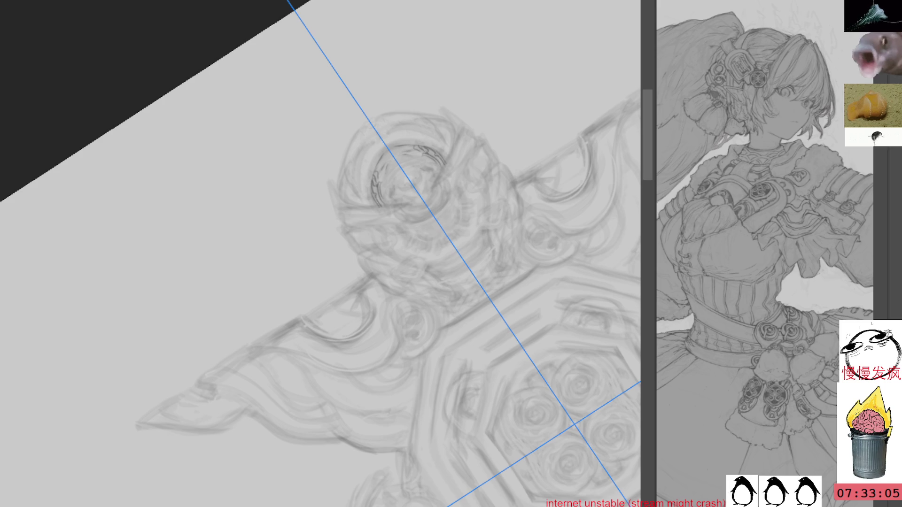
mouse_move(499, 112)
left_mouse_down()
mouse_move(407, 90)
mouse_move(403, 149)
left_mouse_up()
left_click_drag(409, 95, 406, 131)
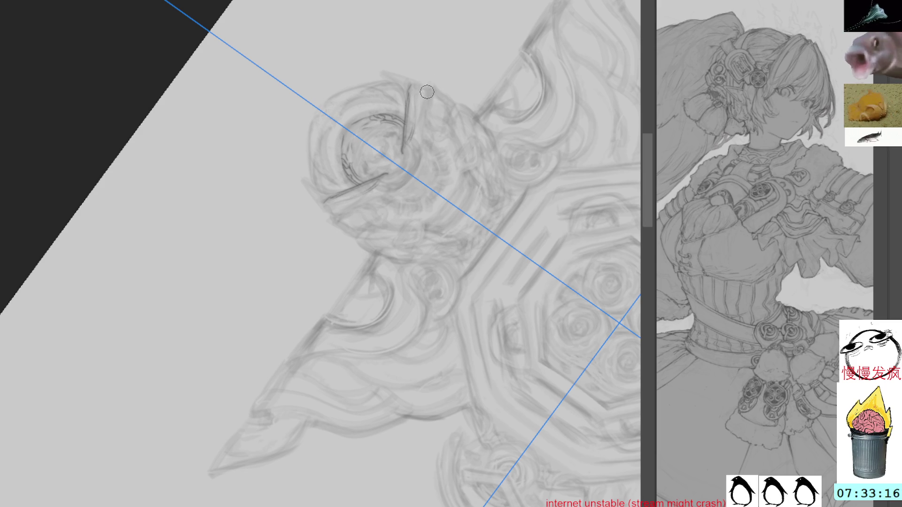
Refine the mask head and add a darker crossing stroke over its eye with small details
left_click_drag(425, 95, 423, 115)
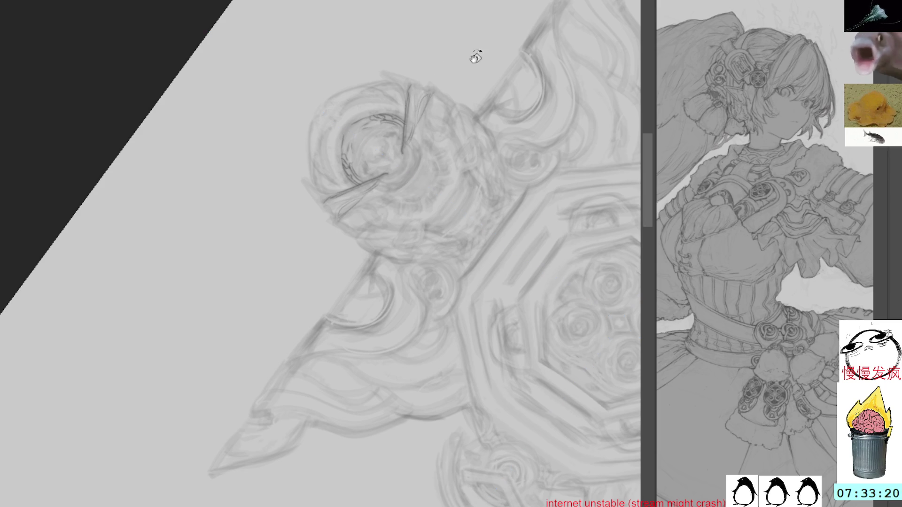
left_click_drag(480, 62, 403, 64)
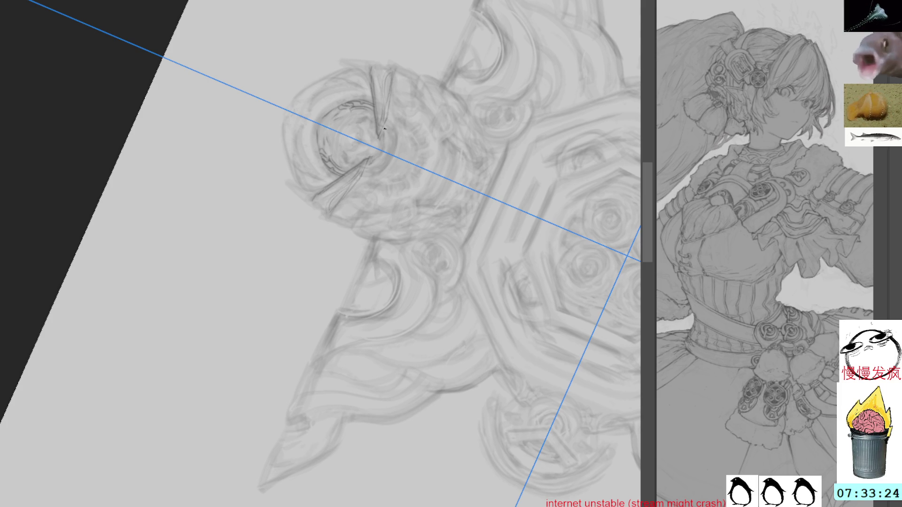
left_click_drag(384, 131, 370, 170)
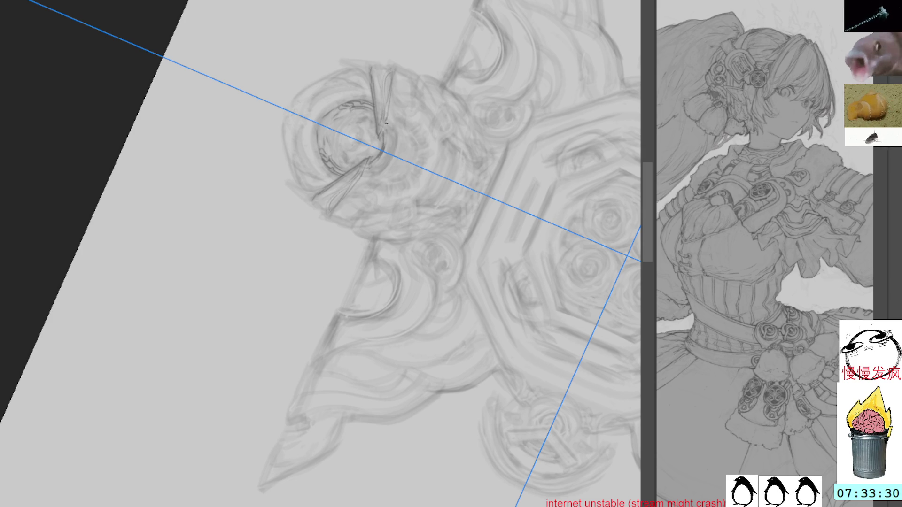
left_click_drag(386, 125, 395, 129)
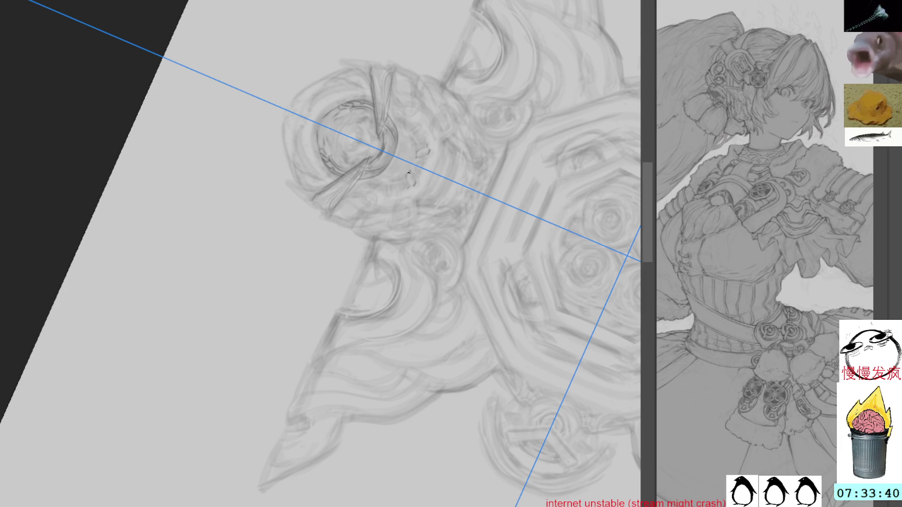
Add small strokes beside the mask head and straighten the canvas view
left_click_drag(423, 158, 418, 180)
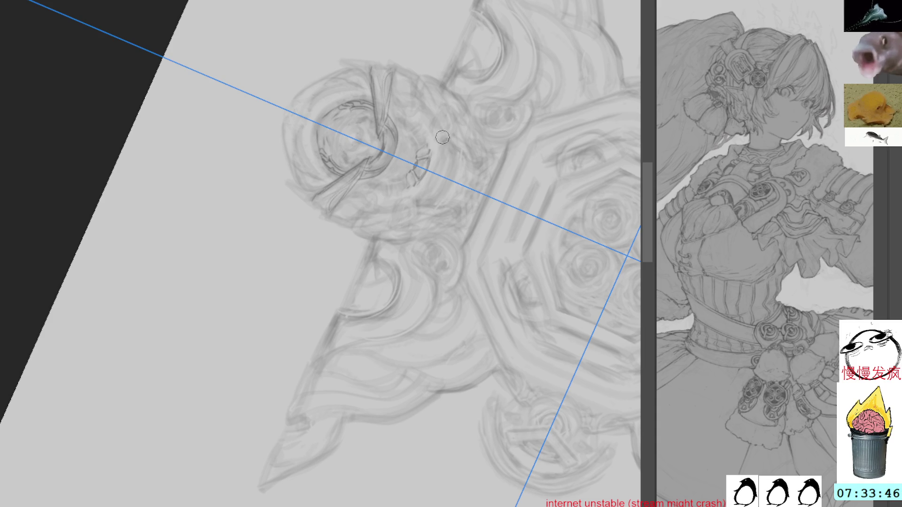
key("shift+space")
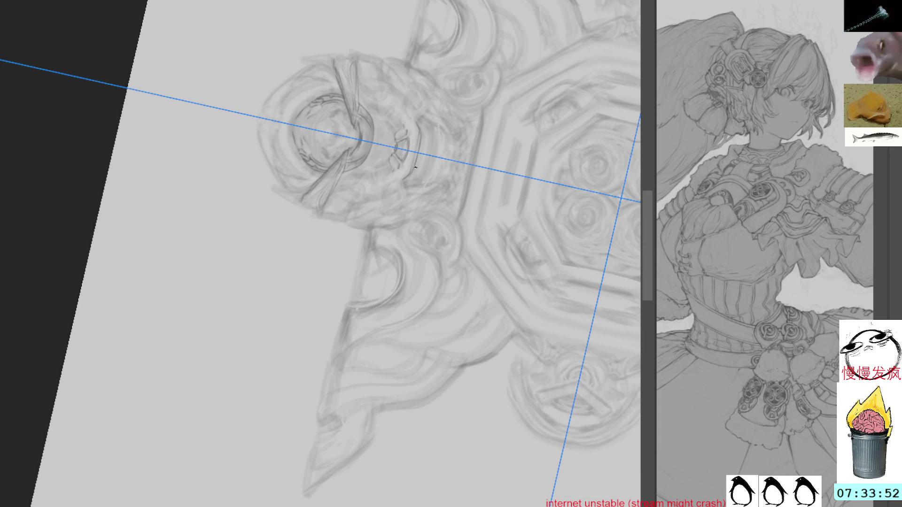
mouse_move(423, 127)
left_mouse_down()
mouse_move(528, 116)
mouse_move(406, 222)
left_mouse_up()
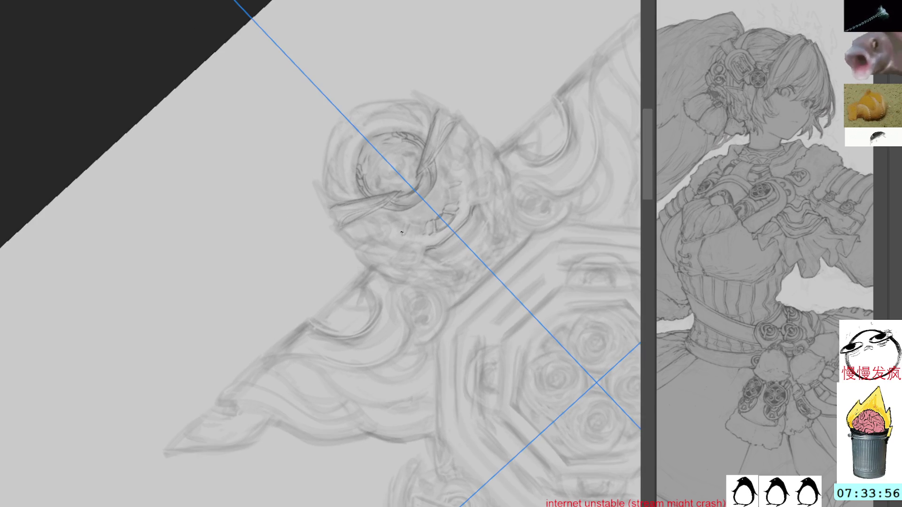
mouse_move(494, 78)
left_mouse_down()
mouse_move(387, 227)
mouse_move(392, 141)
left_mouse_up()
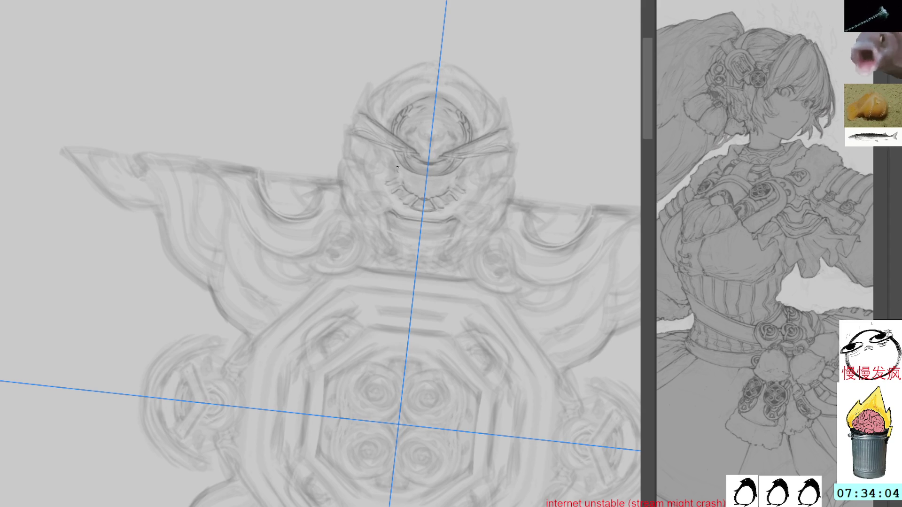
Outline and darken the top mask's chin and jaw edge symmetrically
key("Escape")
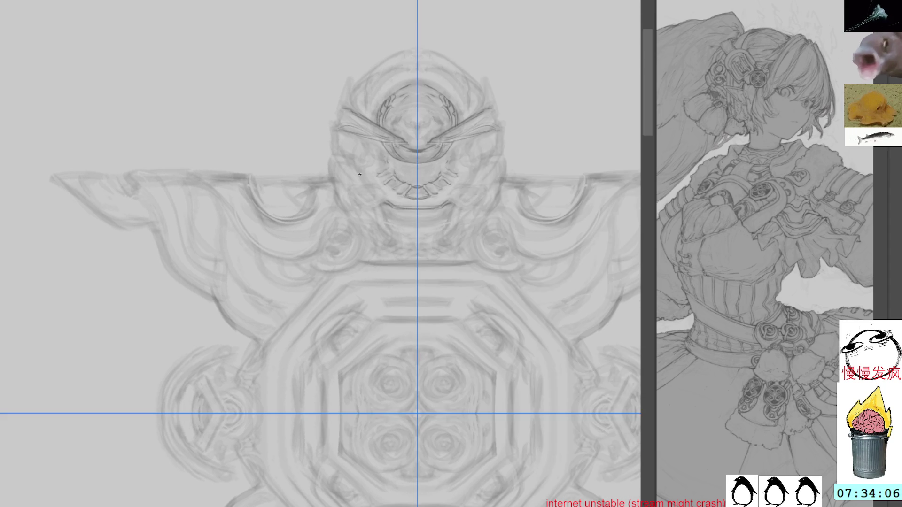
left_click_drag(350, 157, 319, 119)
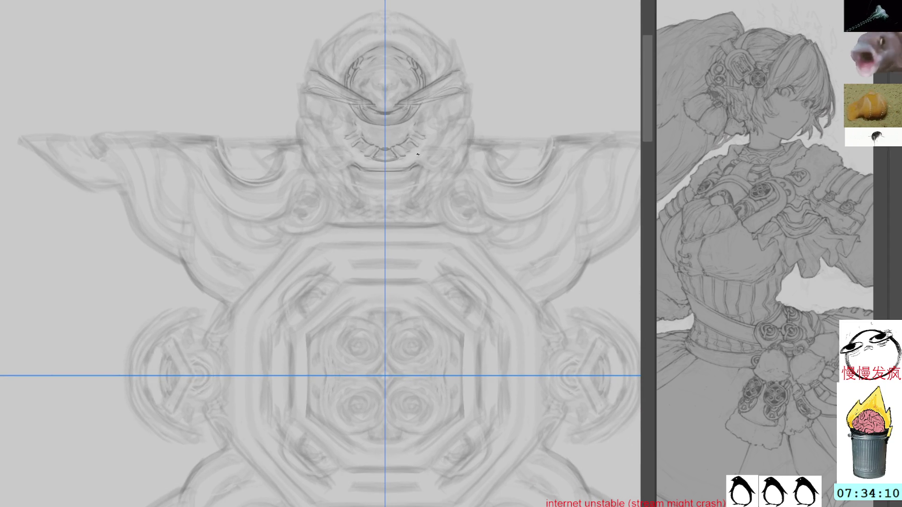
left_click_drag(416, 161, 434, 171)
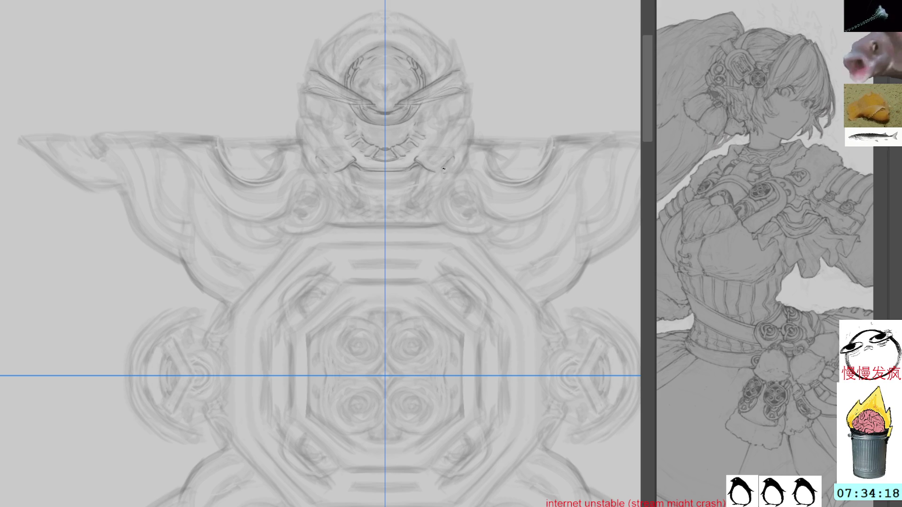
left_click_drag(445, 166, 456, 171)
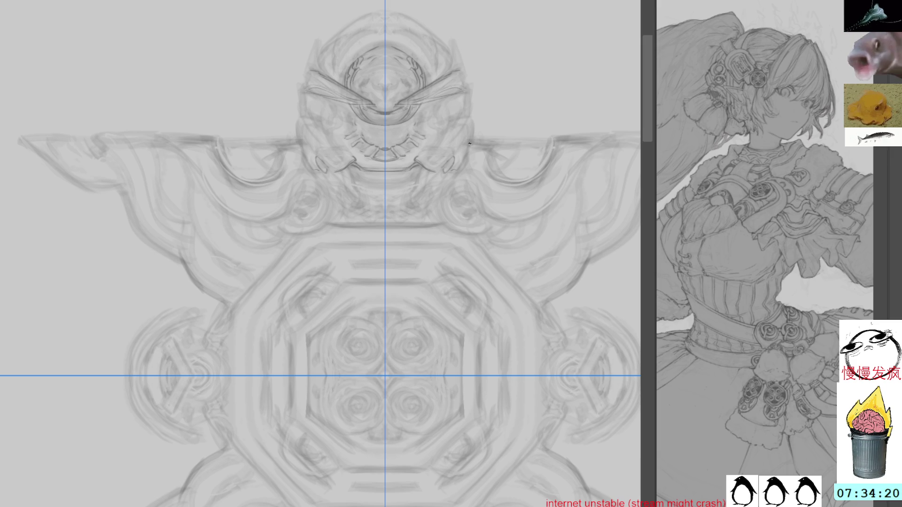
Add short cheek marks, trace the mask's side outline and accent its sides
left_click_drag(470, 114, 475, 139)
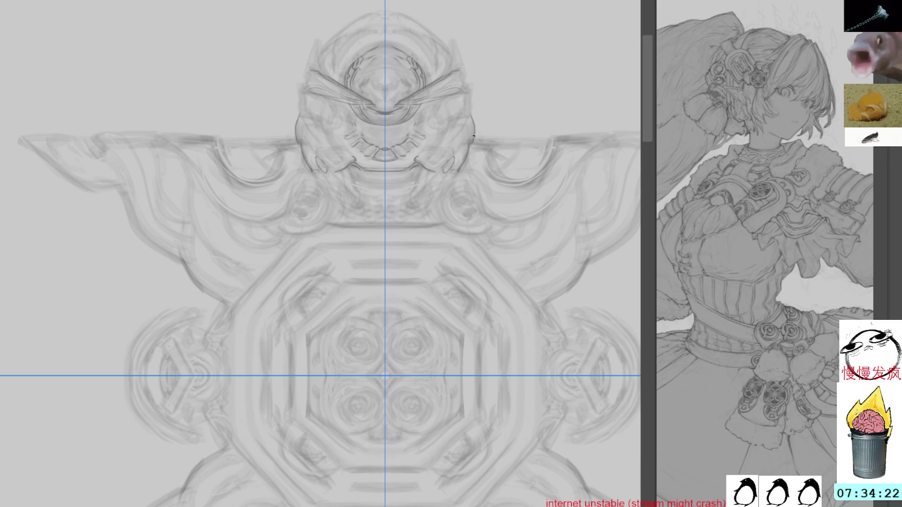
left_click_drag(471, 103, 470, 118)
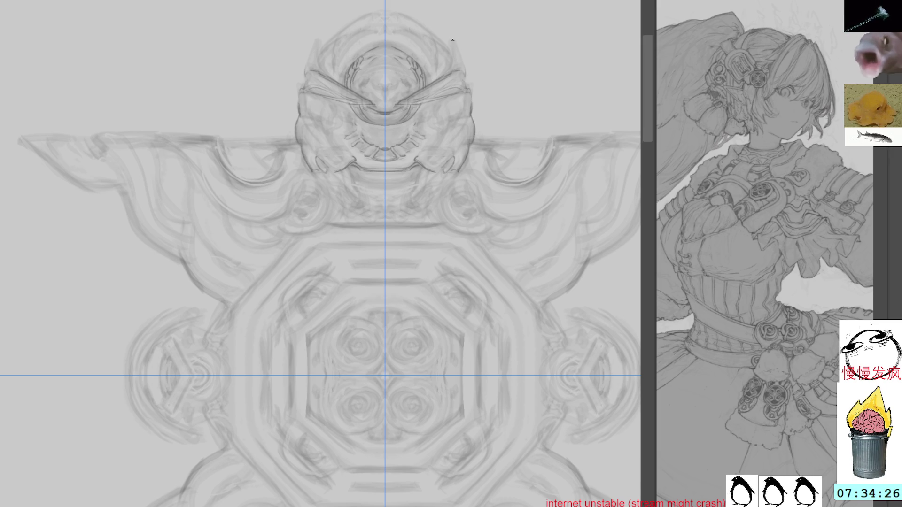
left_click_drag(457, 46, 465, 84)
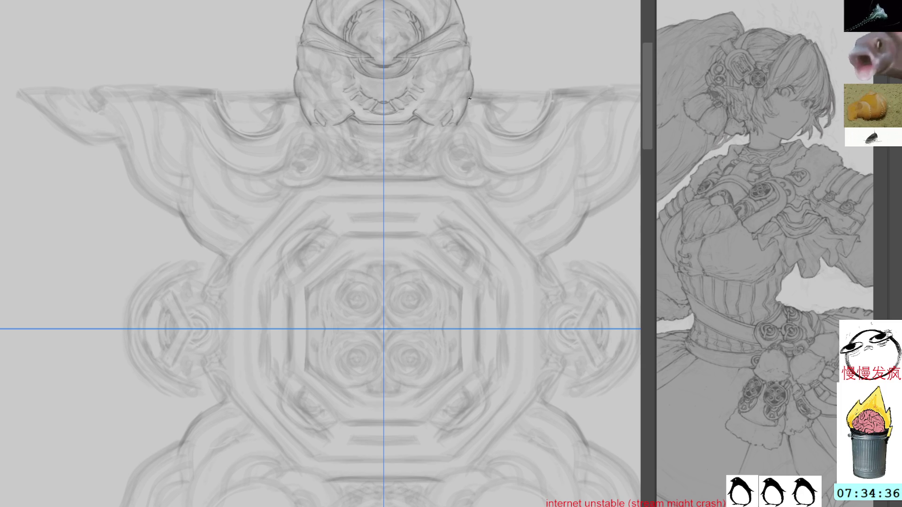
left_click_drag(469, 99, 462, 122)
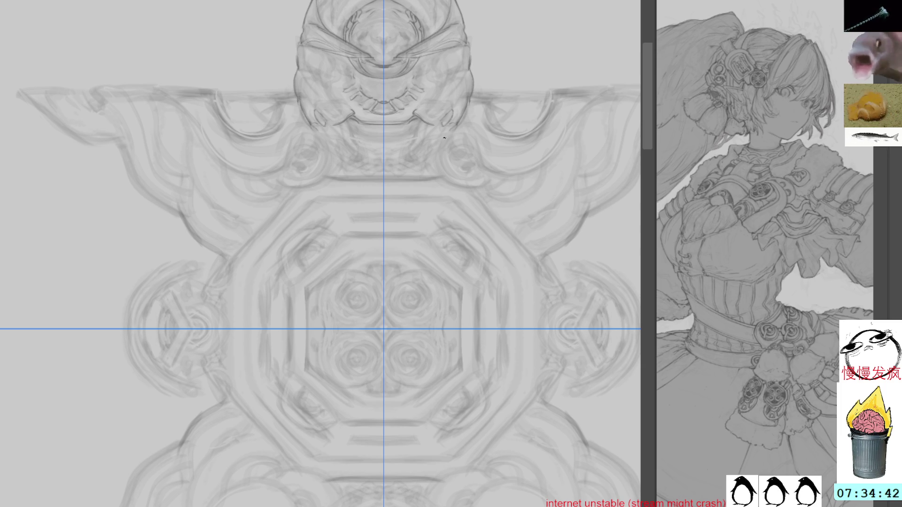
Sketch faint curling tendrils under the mask's cheeks with strokes beside it
left_click_drag(438, 133, 443, 158)
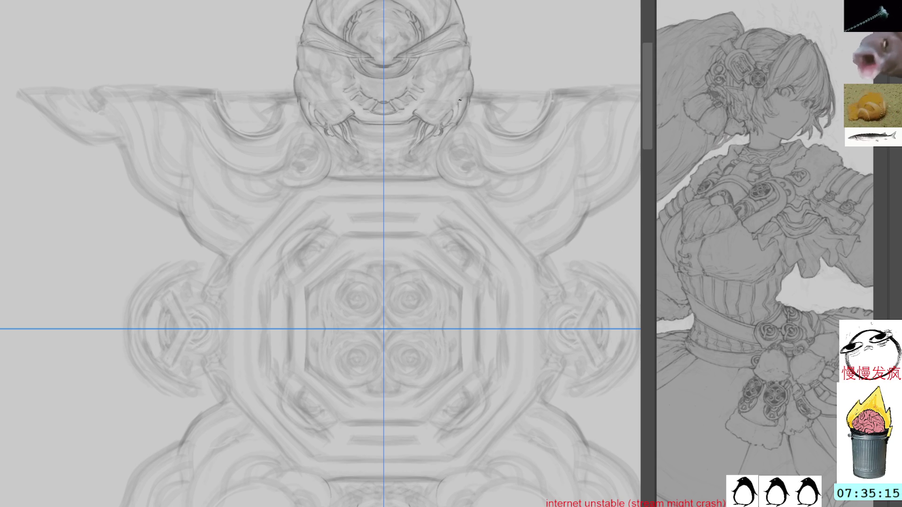
left_click_drag(454, 108, 448, 121)
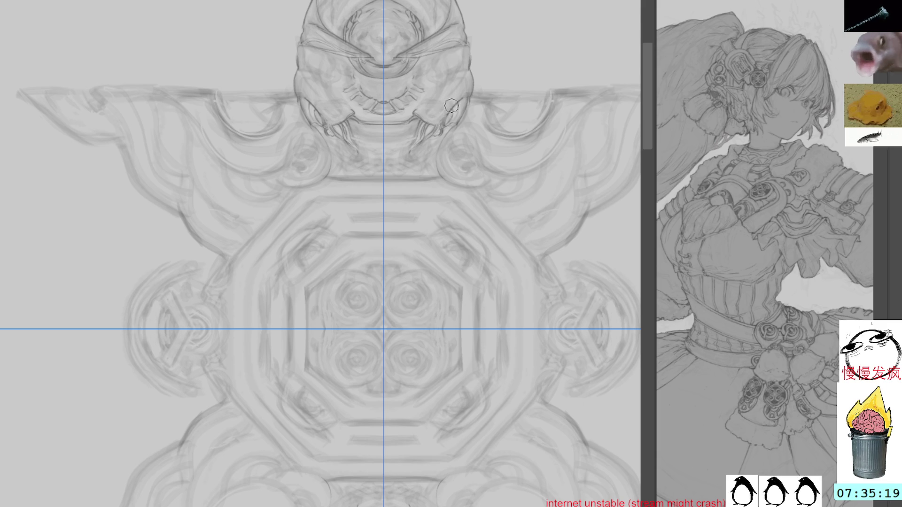
Reposition the view, restore the symmetry guides and add faint mirrored strokes to the mask's cheek
left_click_drag(481, 62, 476, 126)
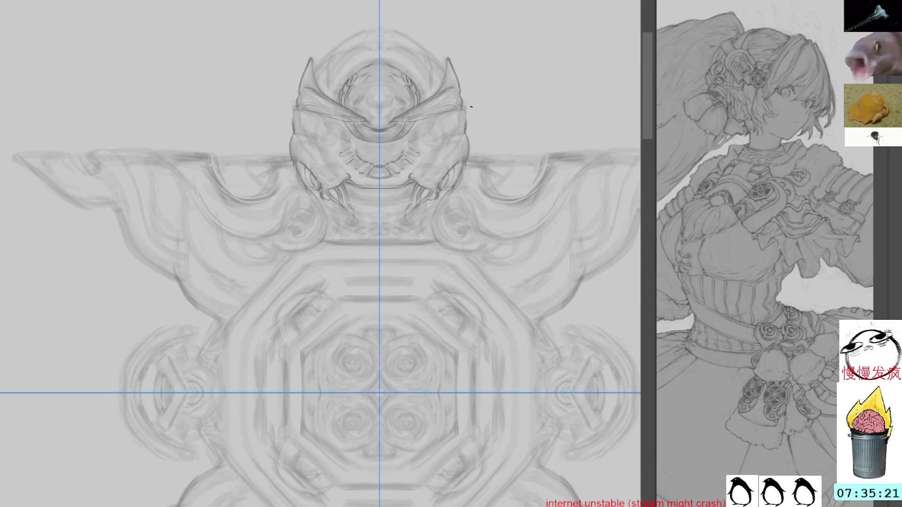
left_click_drag(476, 78, 438, 104)
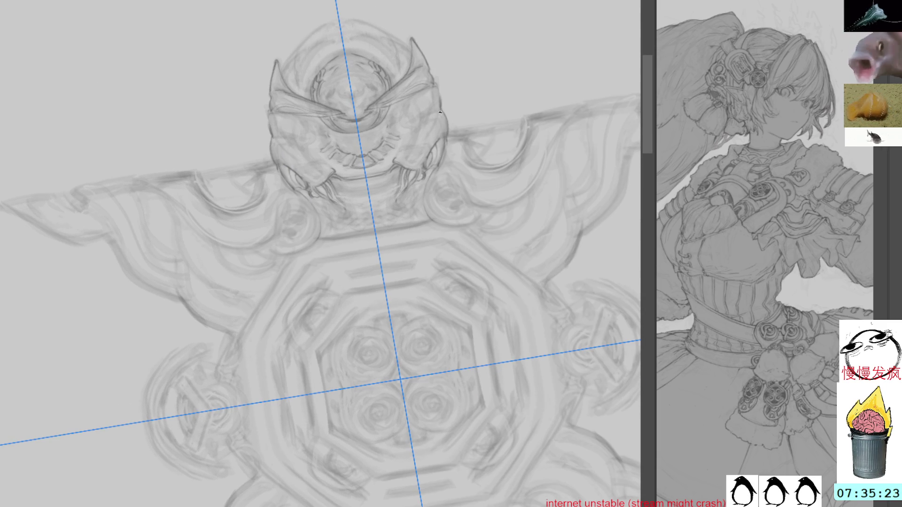
mouse_move(454, 116)
left_mouse_down()
mouse_move(304, 43)
mouse_move(376, 126)
left_mouse_up()
key("ctrl+r")
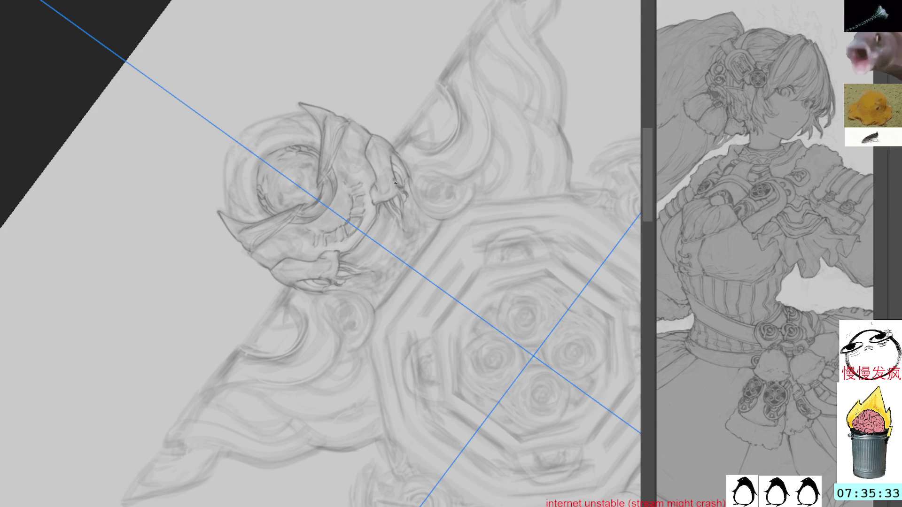
mouse_move(391, 180)
left_mouse_down()
mouse_move(391, 191)
mouse_move(375, 191)
left_mouse_up()
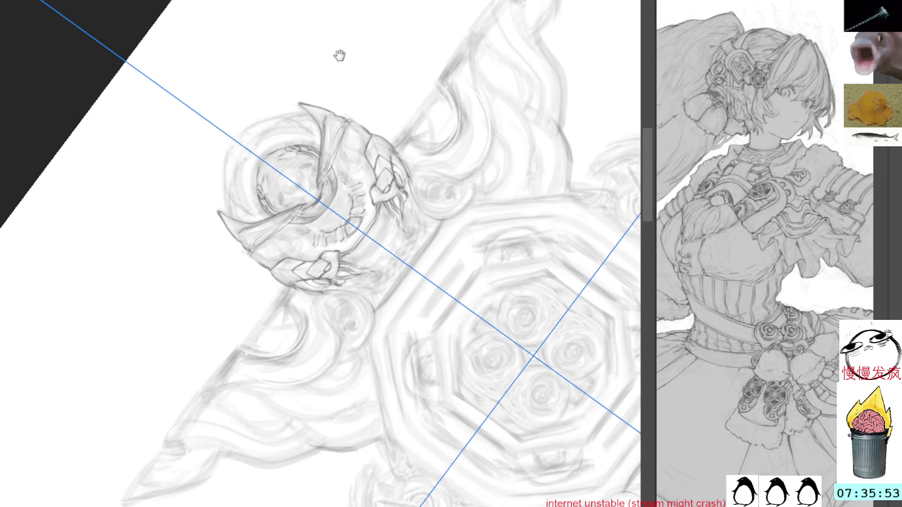
scroll(339, 52, "up", 3)
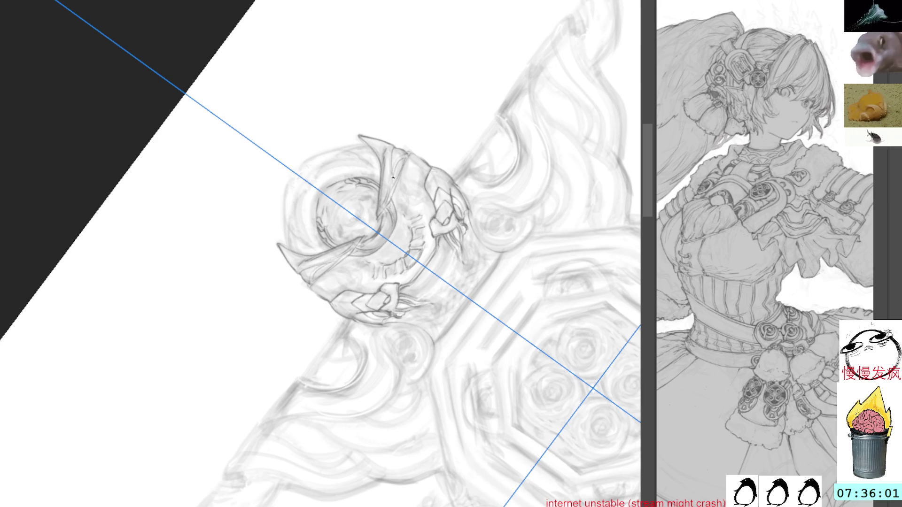
Bring the crown on the flame petal into view and turn the canvas to a better angle
left_click_drag(469, 110, 455, 97)
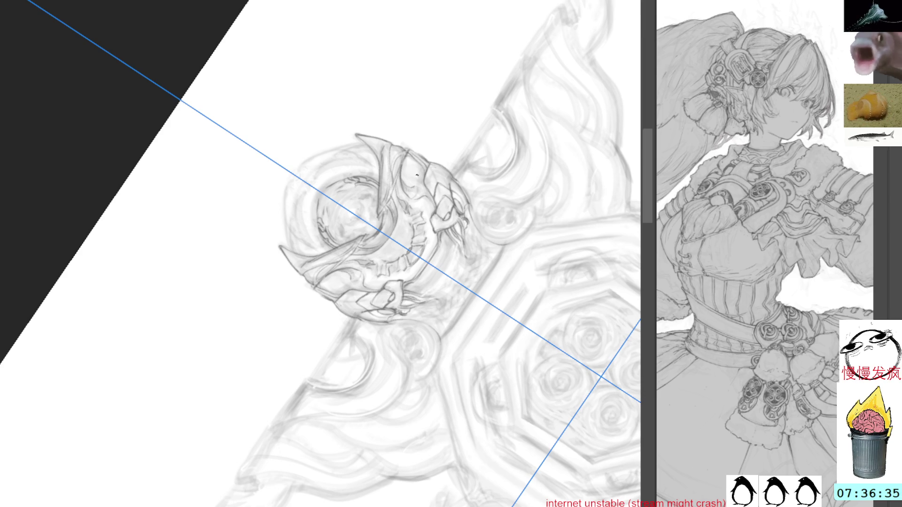
key("r")
left_click_drag(303, 148, 416, 211)
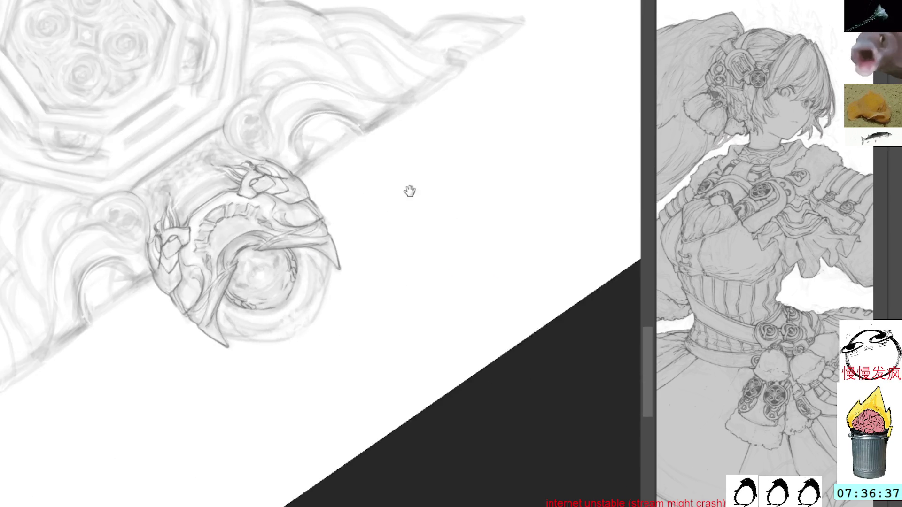
scroll(417, 211, "down", 3)
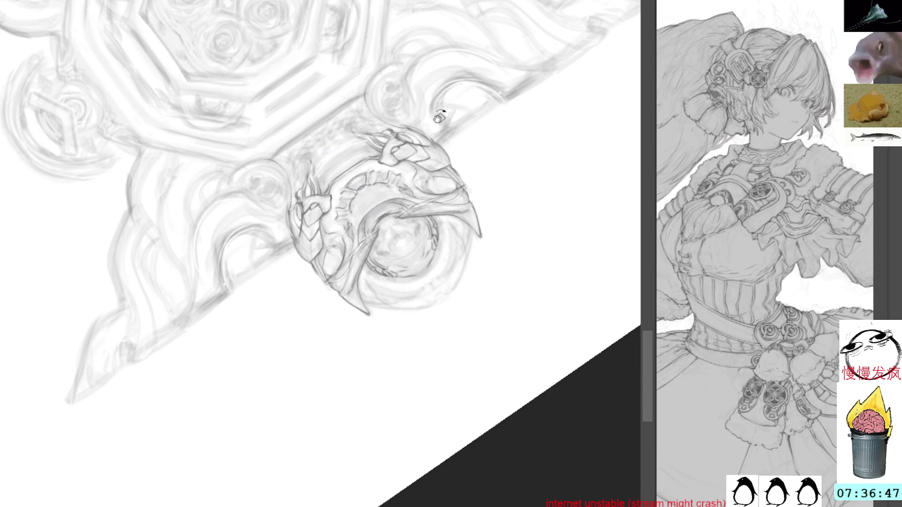
Add fine darker pencil strokes to the crown's face and spikes, then turn to a new angle
left_click_drag(432, 100, 487, 67)
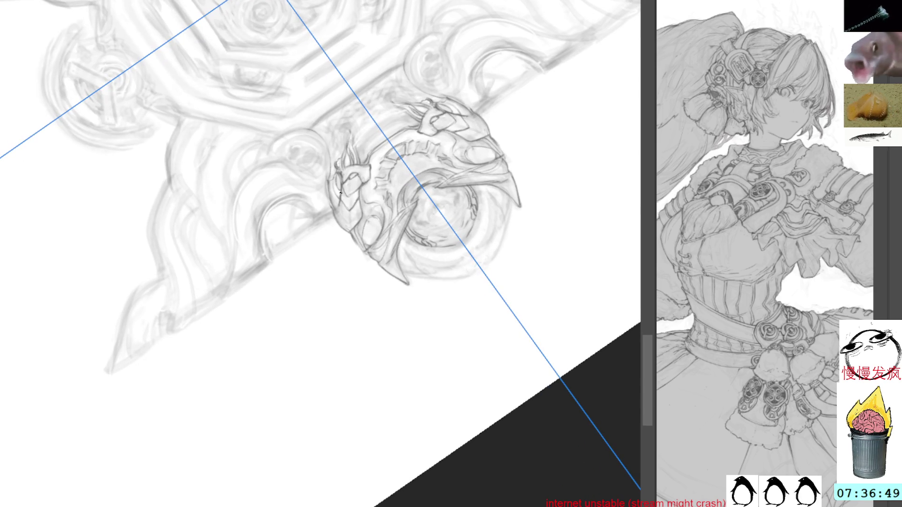
left_click_drag(340, 196, 355, 201)
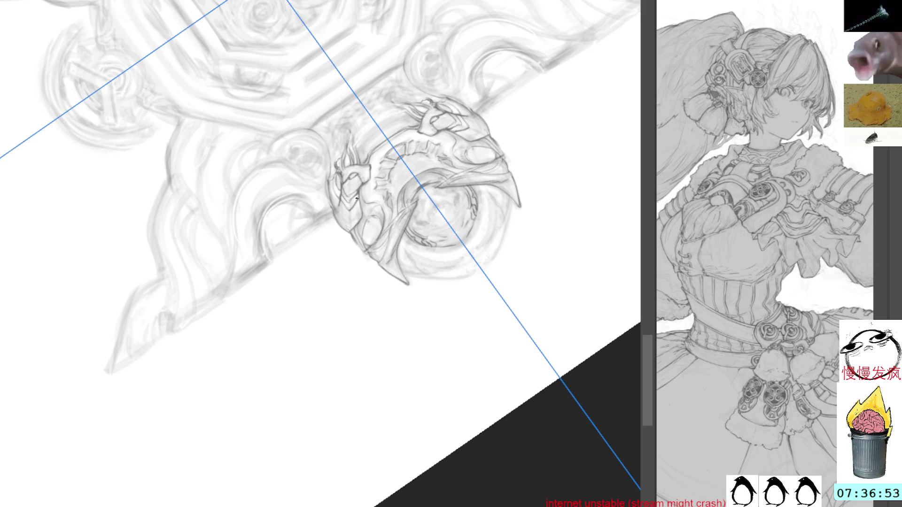
mouse_move(357, 197)
left_mouse_down()
mouse_move(361, 214)
mouse_move(341, 207)
mouse_move(349, 217)
left_mouse_up()
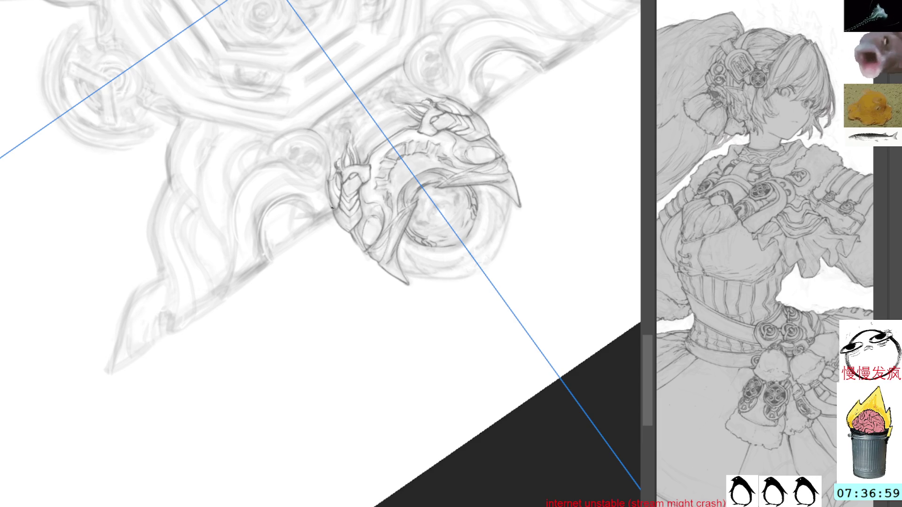
left_click_drag(343, 212, 348, 220)
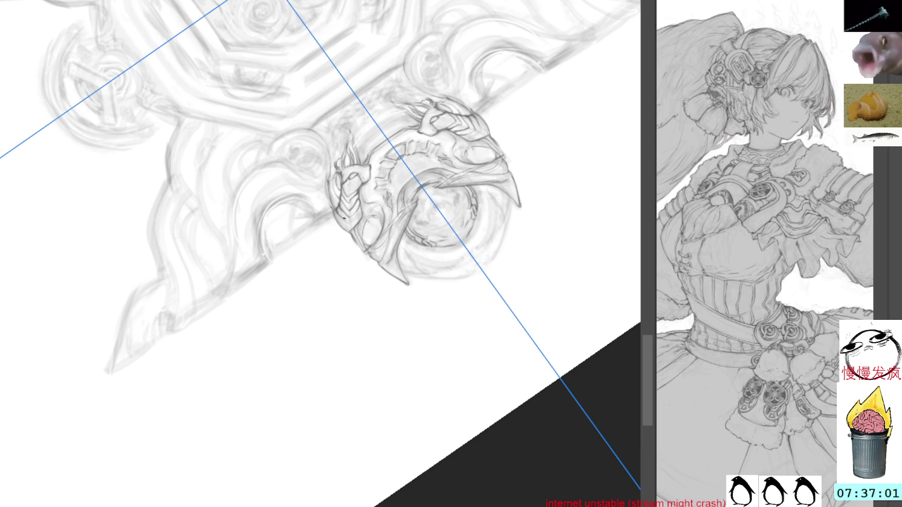
mouse_move(423, 114)
left_mouse_down()
mouse_move(409, 85)
mouse_move(380, 70)
left_mouse_up()
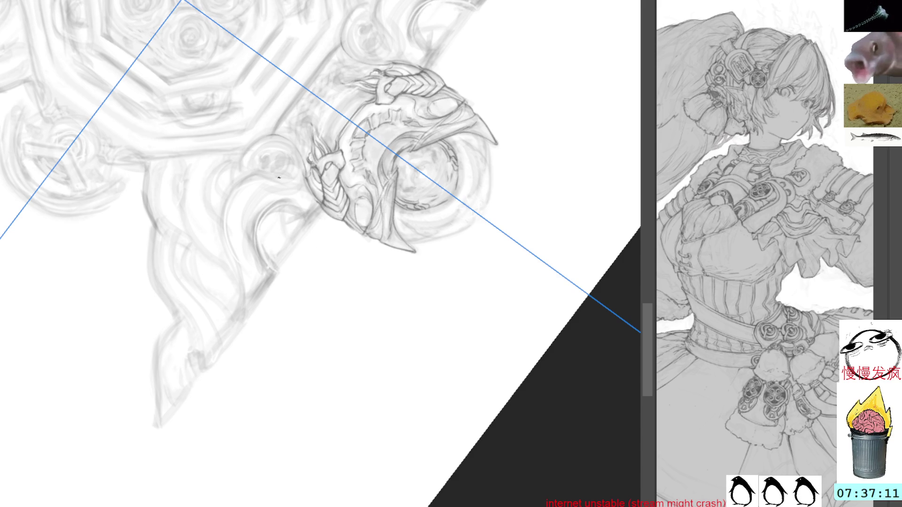
Sharpen the petal edge with a darker line and add small strokes to the crown's crescent
left_click_drag(280, 165, 324, 268)
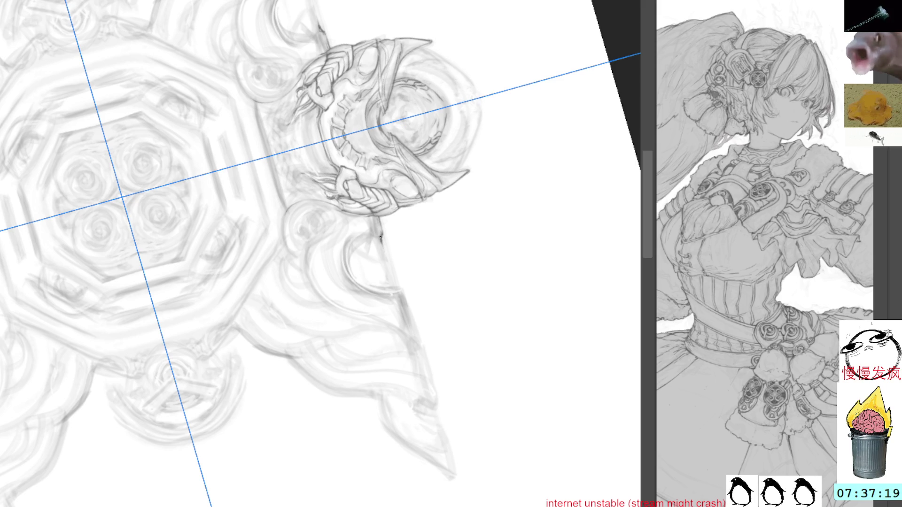
left_click_drag(380, 240, 398, 283)
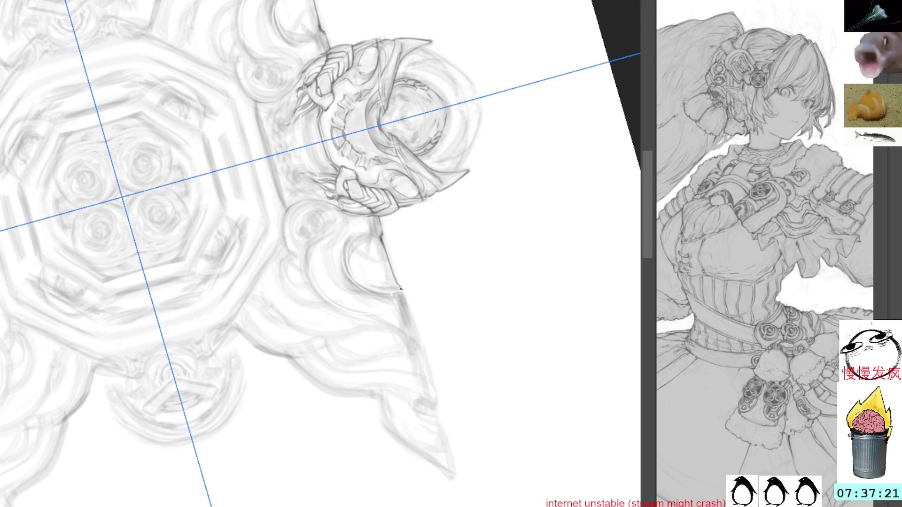
left_click_drag(381, 7, 400, 110)
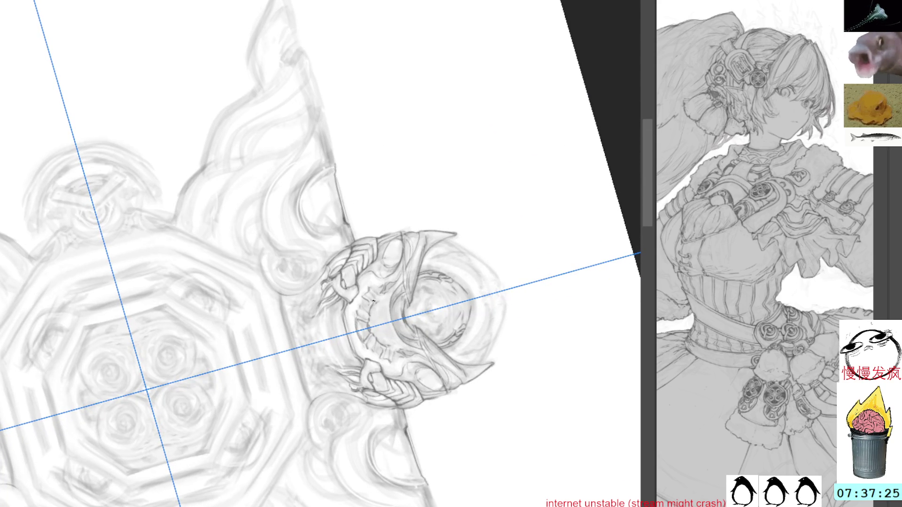
mouse_move(374, 305)
left_mouse_down()
mouse_move(381, 339)
mouse_move(373, 330)
left_mouse_up()
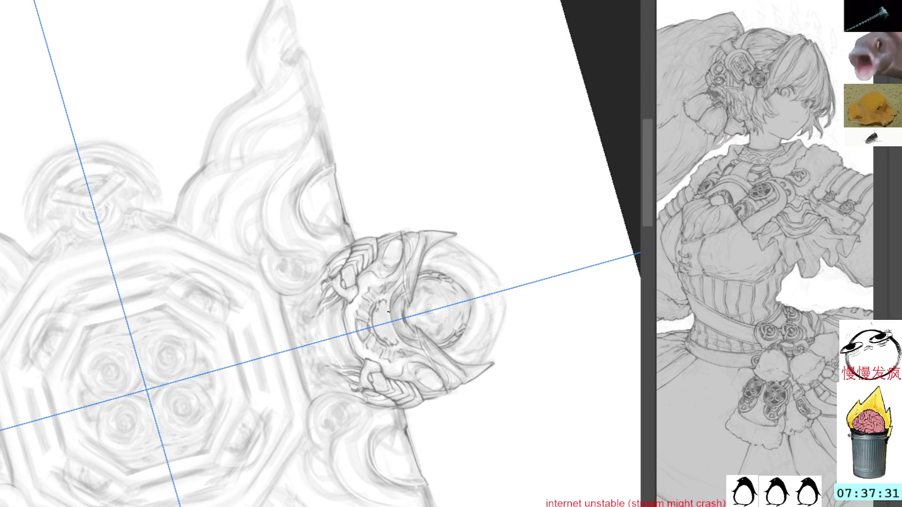
Darken the detail around the crown's eye and reset the canvas upright
key("r")
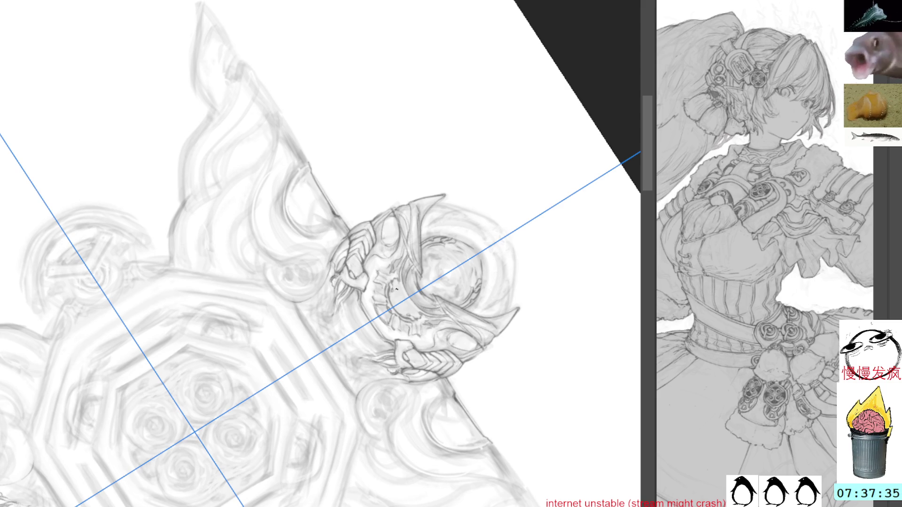
key("r")
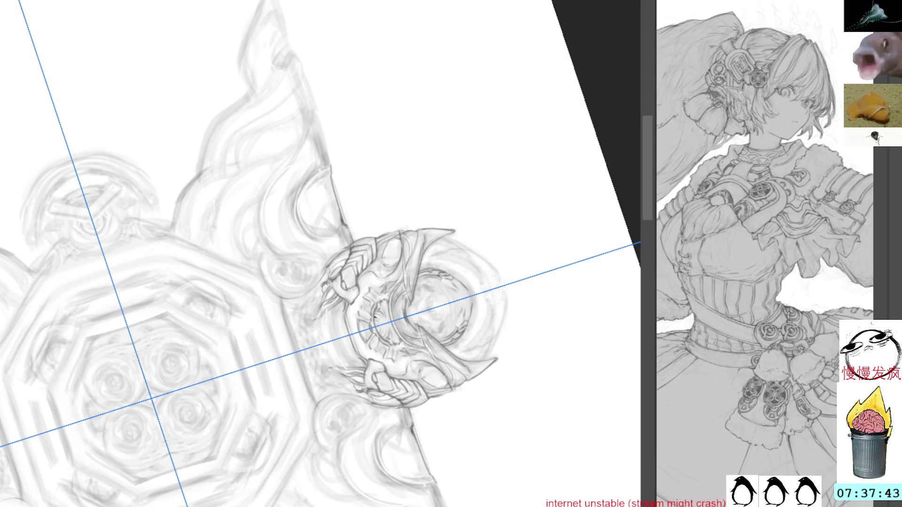
left_click_drag(381, 314, 388, 335)
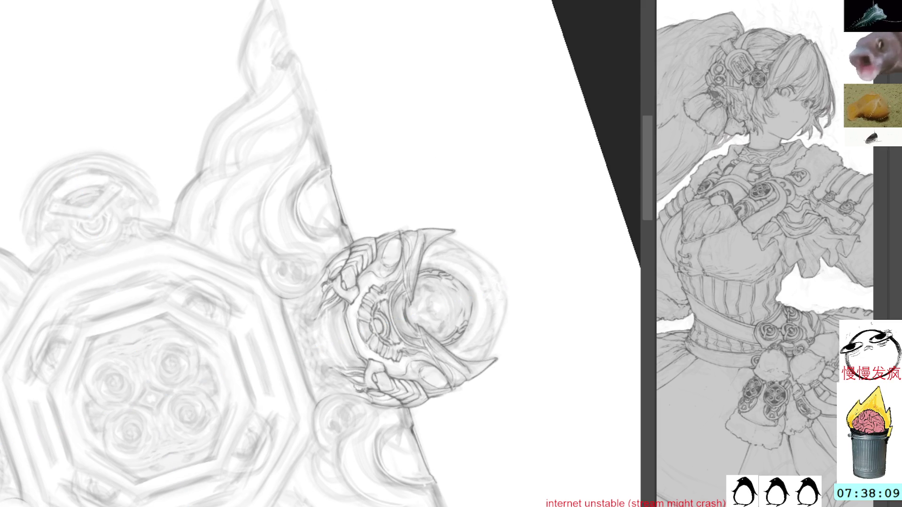
key("Escape")
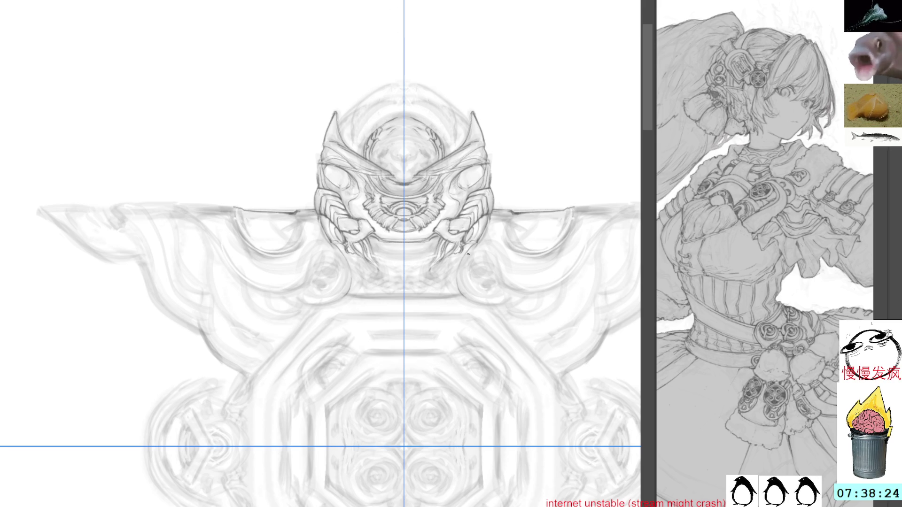
Centre the crown and rotate the canvas about 45 degrees for the chain detail
left_click_drag(493, 256, 549, 310)
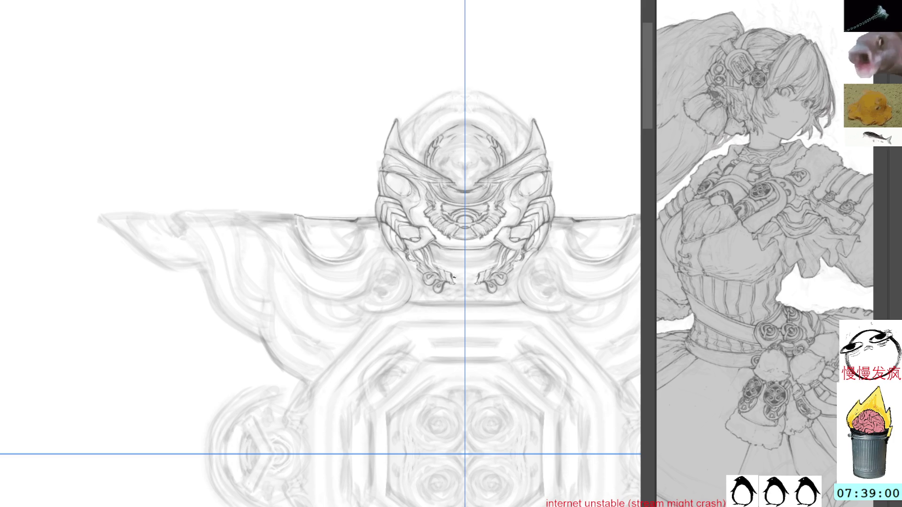
left_click_drag(454, 278, 398, 350)
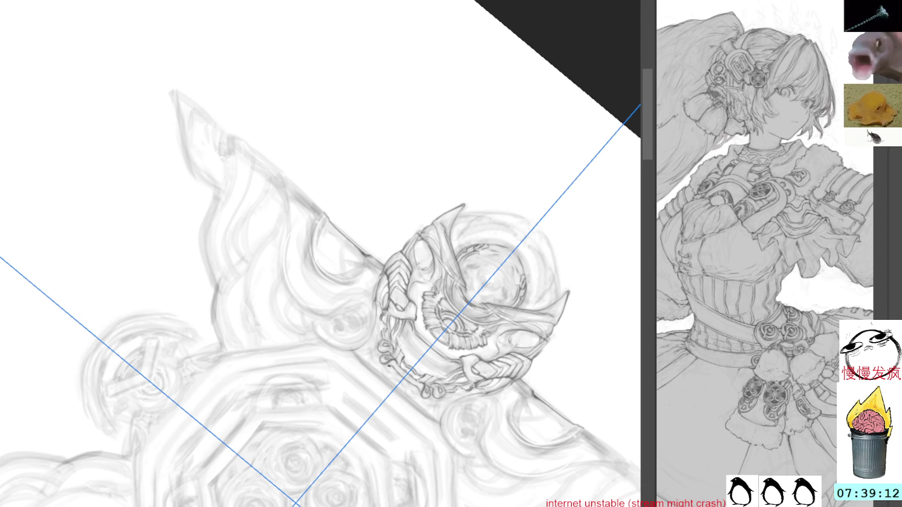
Reset the canvas rotation to upright while keeping the ruler guides displayed
key("ctrl+r")
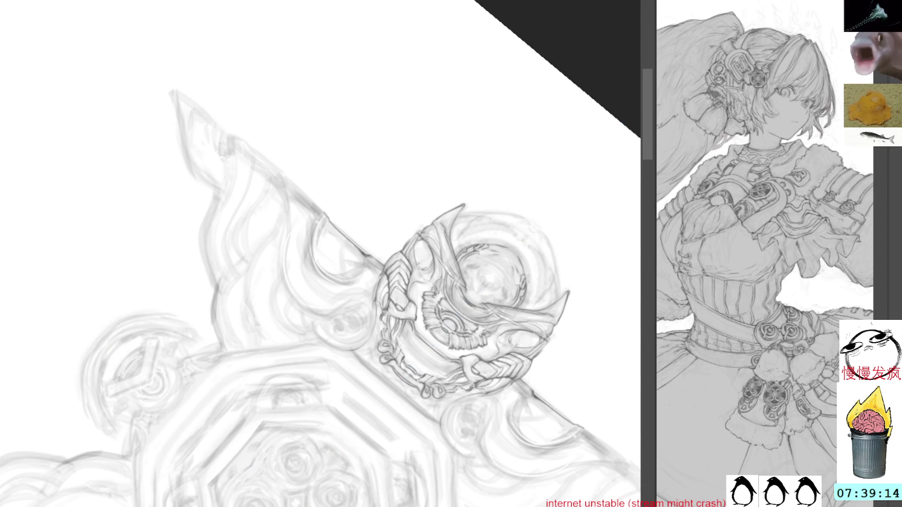
key("Escape")
key("ctrl+r")
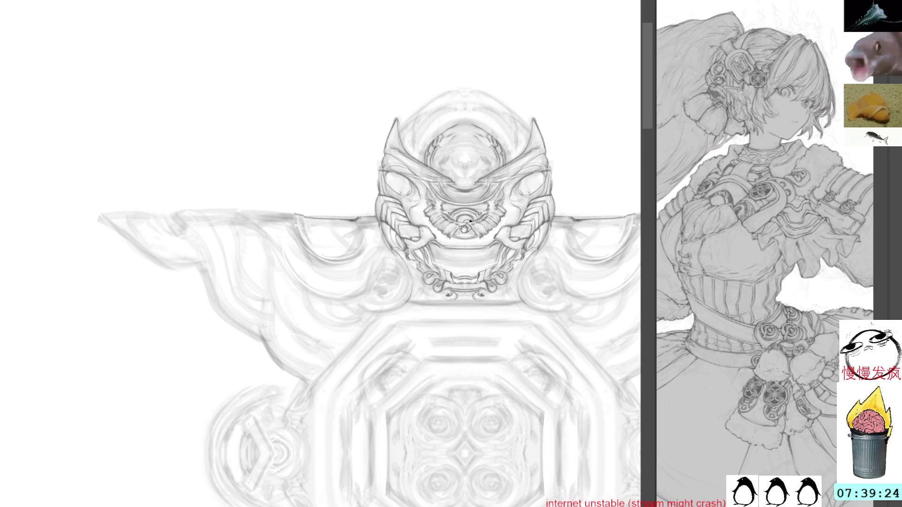
Shift and slightly rotate the view around the mask crown for refining its linework
left_click_drag(519, 216, 462, 215)
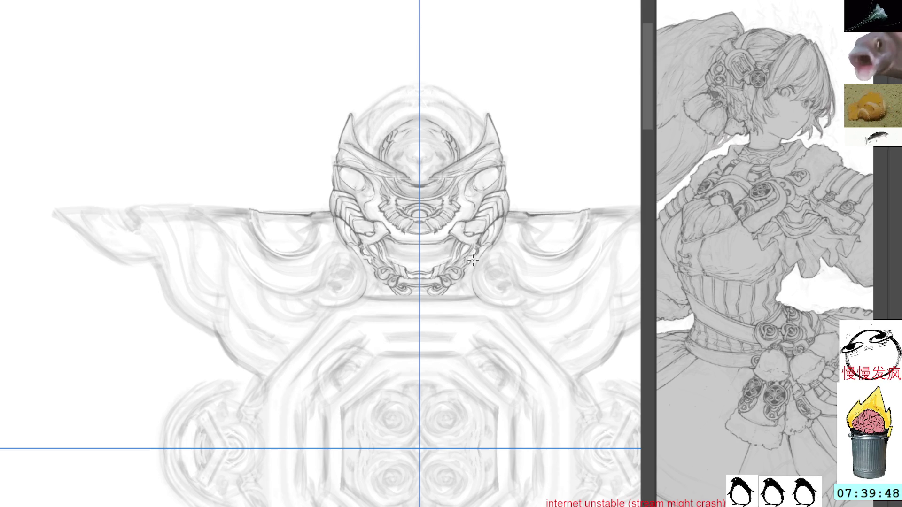
left_click_drag(478, 247, 507, 184)
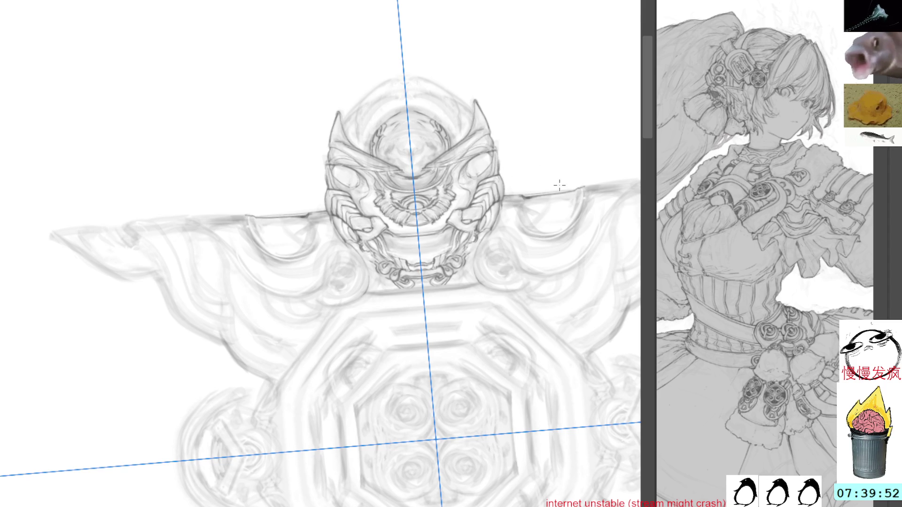
mouse_move(561, 176)
left_mouse_down()
mouse_move(533, 180)
mouse_move(449, 240)
left_mouse_up()
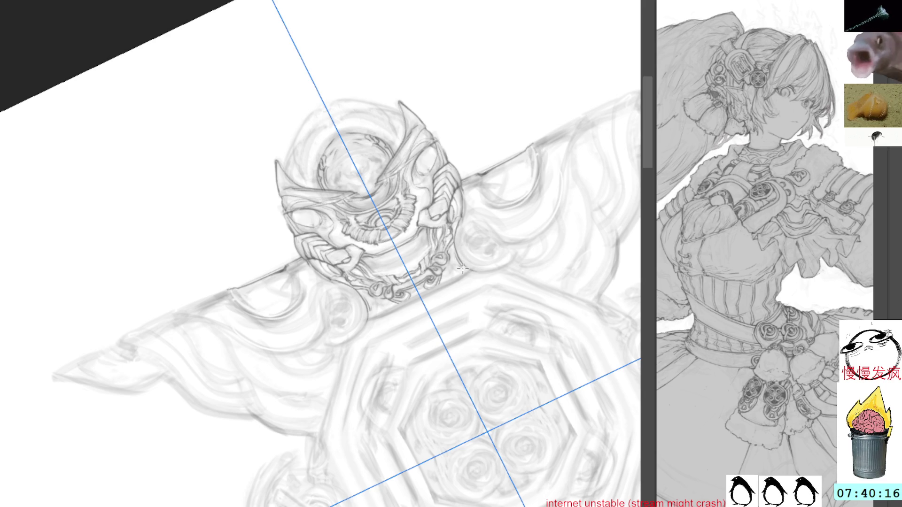
Sketch curved strokes beneath the mask crown, then centre the octagonal medallion in view
mouse_move(464, 272)
left_mouse_down()
mouse_move(418, 346)
mouse_move(473, 376)
left_mouse_up()
left_click_drag(324, 338, 270, 344)
left_click_drag(303, 204, 367, 254)
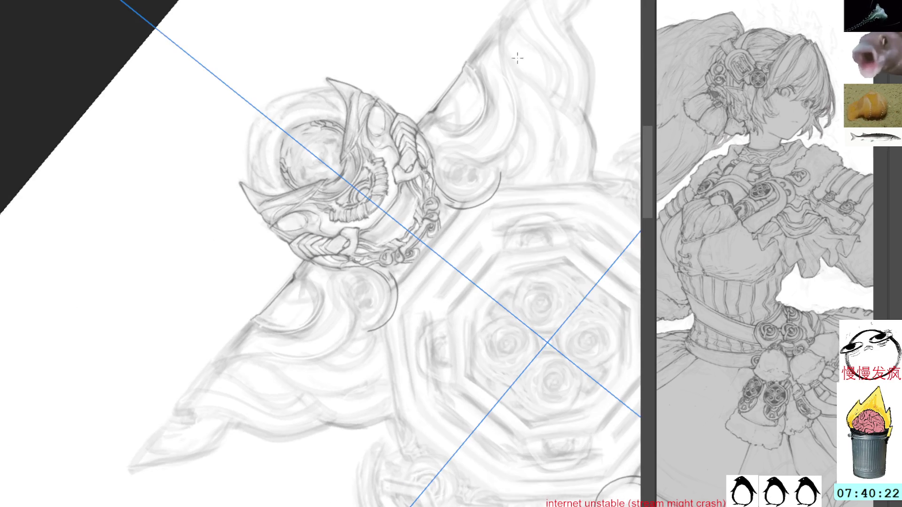
left_click_drag(521, 77, 535, 141)
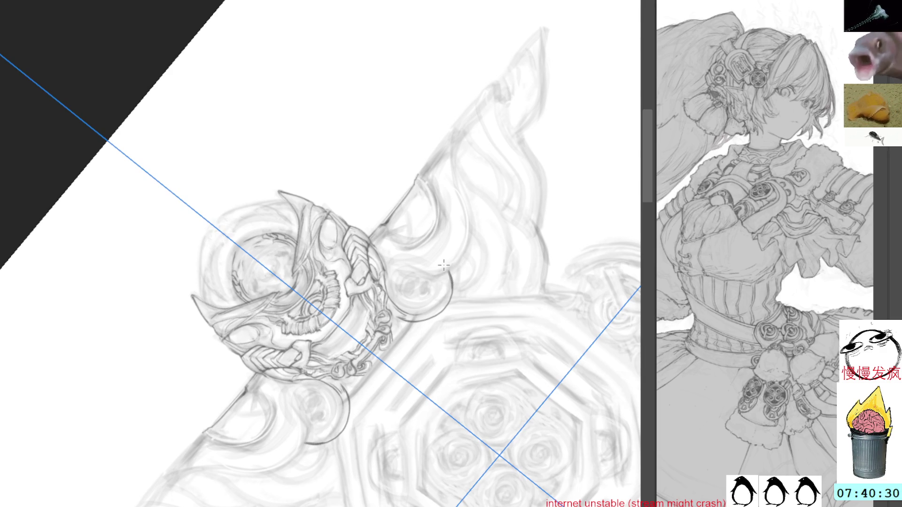
key("ctrl+r")
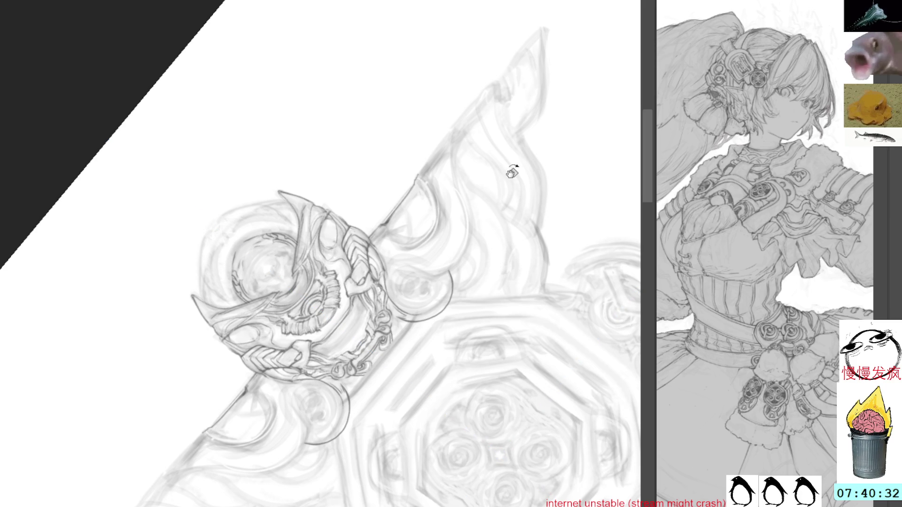
left_click_drag(511, 209, 499, 242)
Draw a clean mirrored line along the octagon's left edge, undoing the trial strokes
left_click_drag(389, 231, 399, 296)
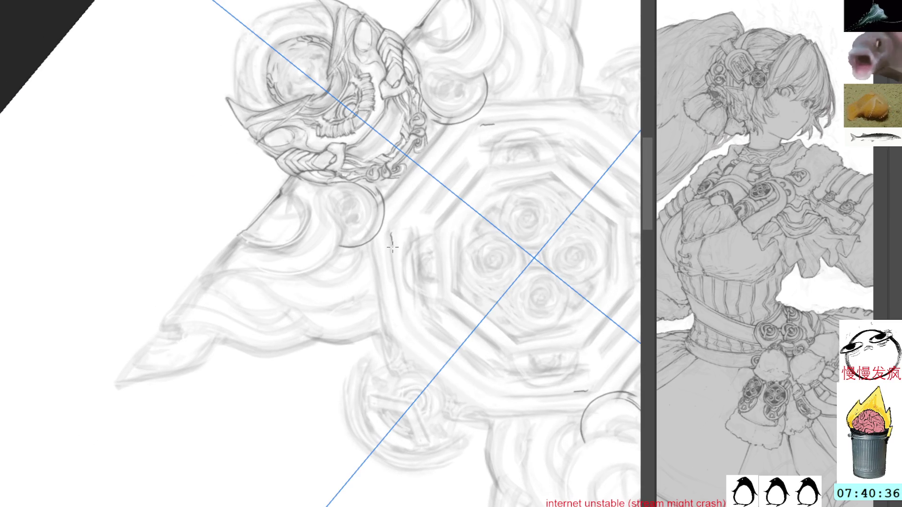
key("ctrl+z")
left_click_drag(390, 234, 400, 295)
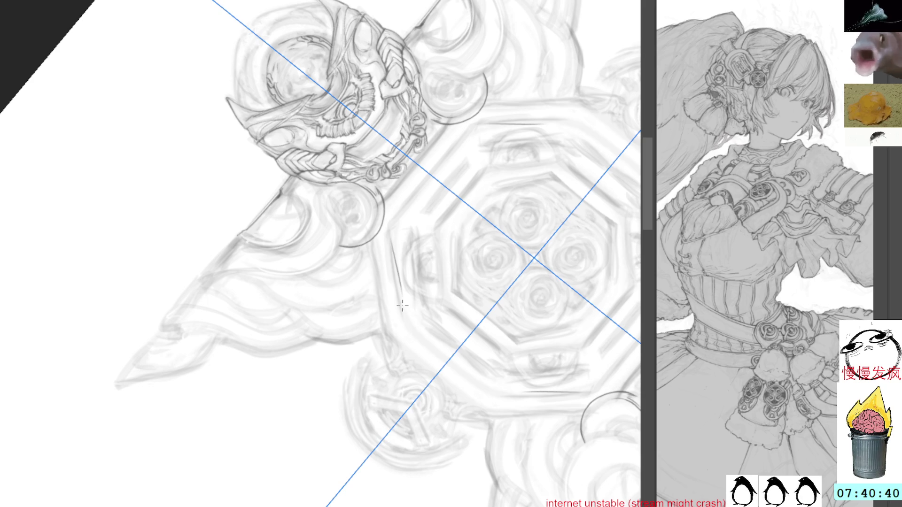
mouse_move(303, 232)
left_mouse_down()
mouse_move(387, 286)
mouse_move(374, 349)
left_mouse_up()
key("ctrl+z")
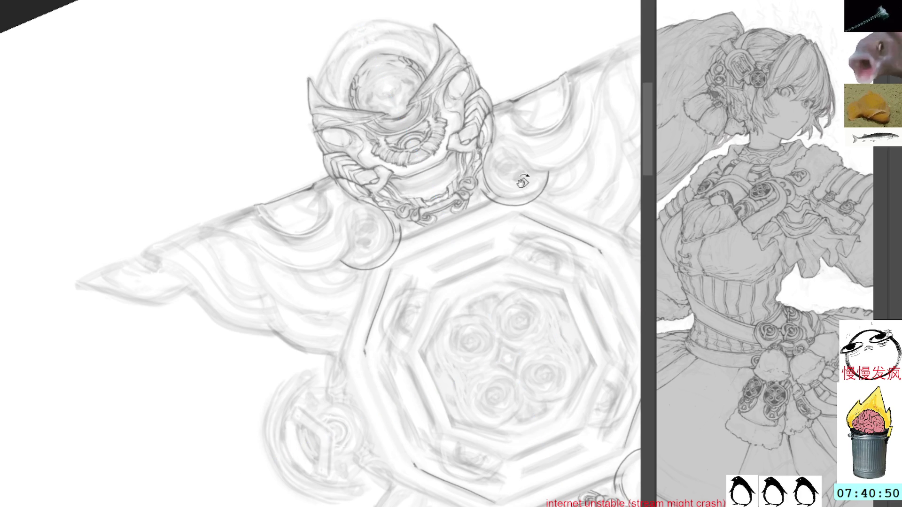
Strengthen the octagon edge with darker mirrored lines and small detail strokes
left_click_drag(371, 332, 296, 211)
left_click_drag(423, 245, 426, 259)
key("space")
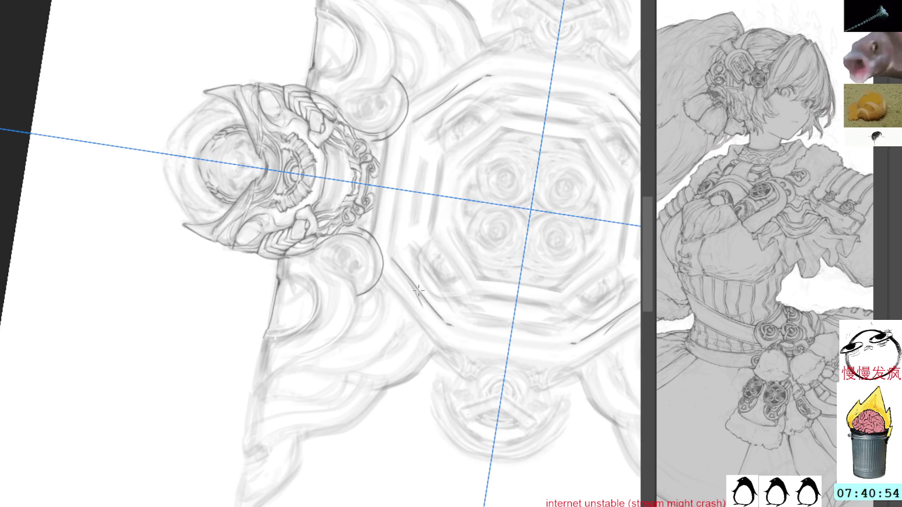
left_click_drag(422, 294, 444, 349)
left_click_drag(426, 296, 451, 353)
left_click_drag(432, 316, 448, 345)
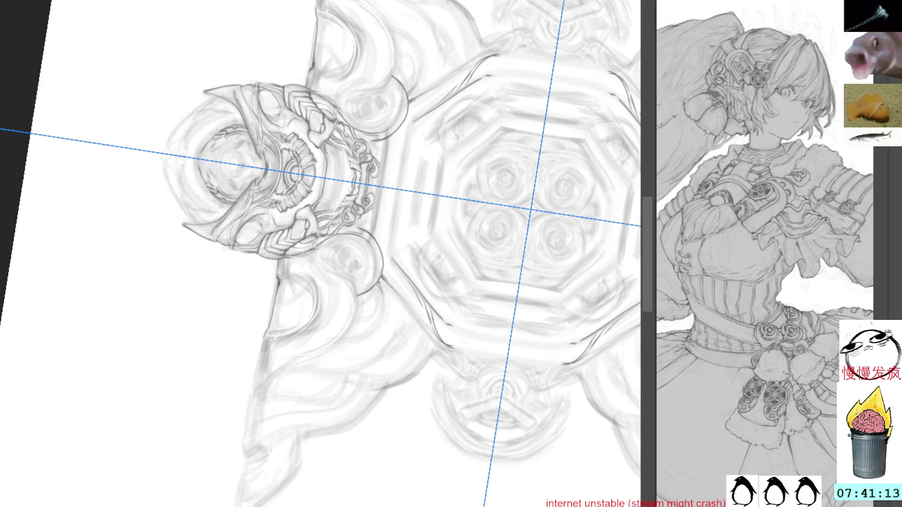
left_click_drag(421, 204, 296, 268)
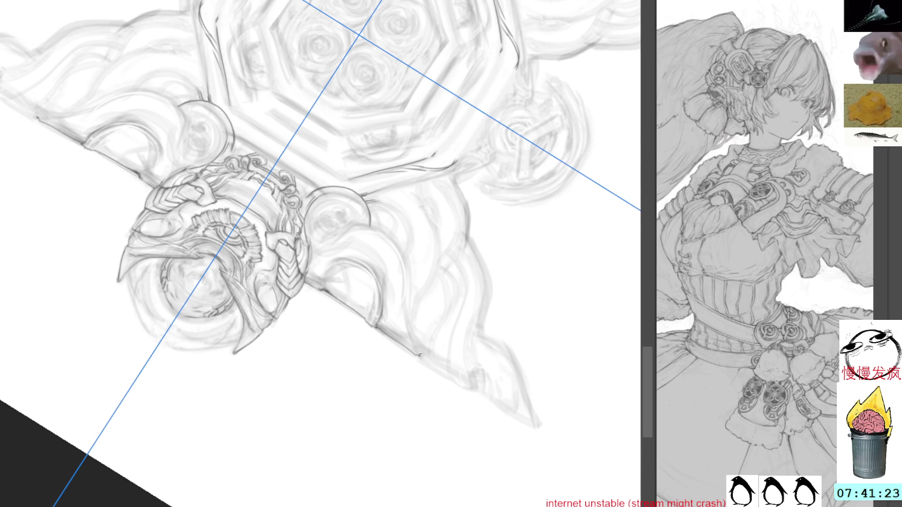
left_click_drag(421, 358, 457, 381)
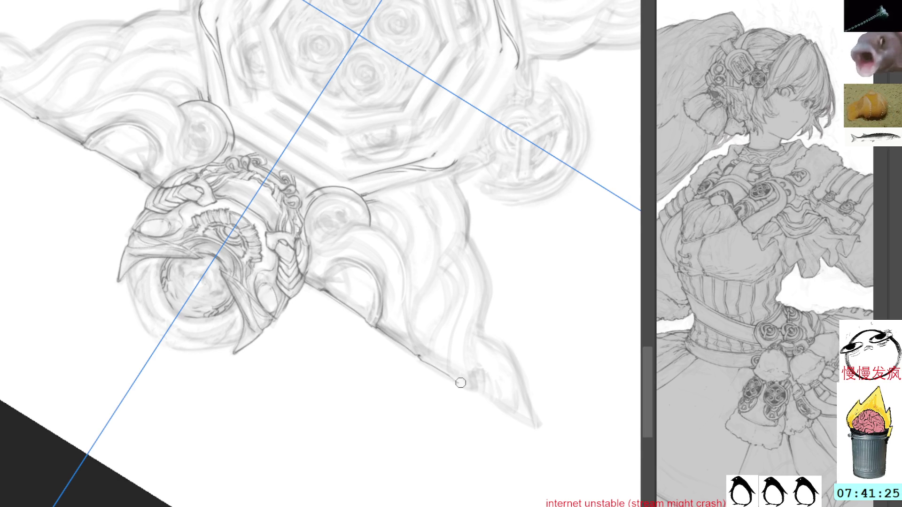
left_click_drag(457, 260, 446, 381)
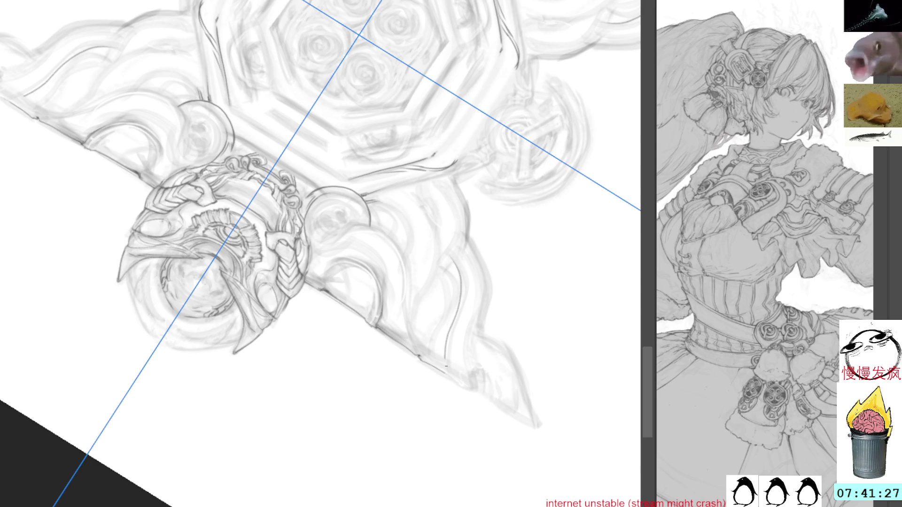
key("ctrl+z")
left_click_drag(451, 255, 450, 376)
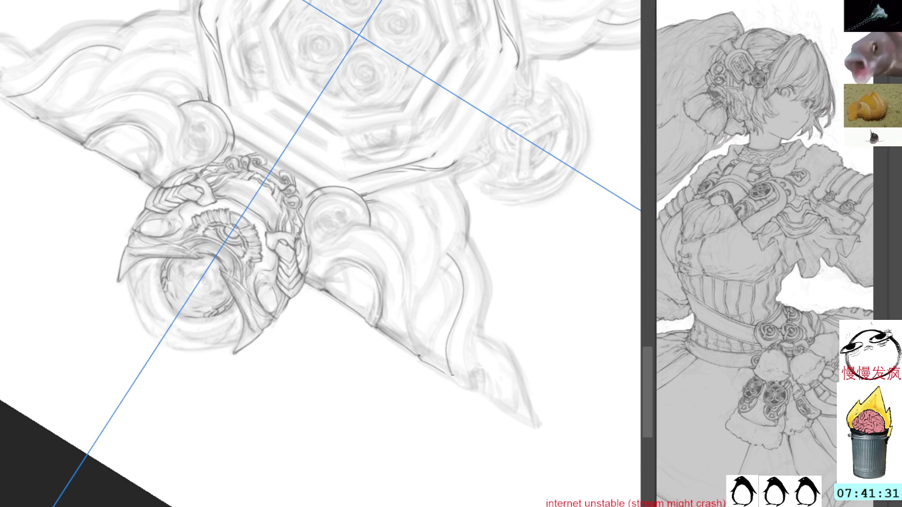
key("ctrl+z")
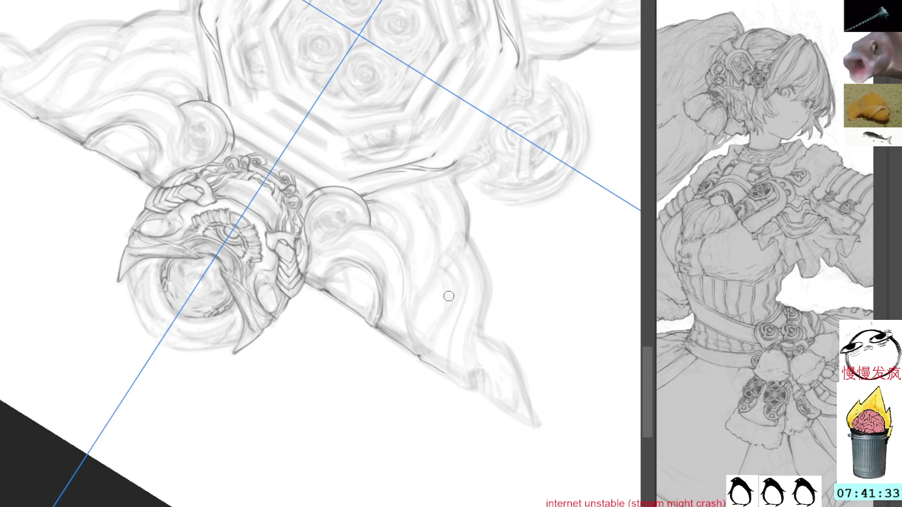
left_click_drag(442, 271, 427, 353)
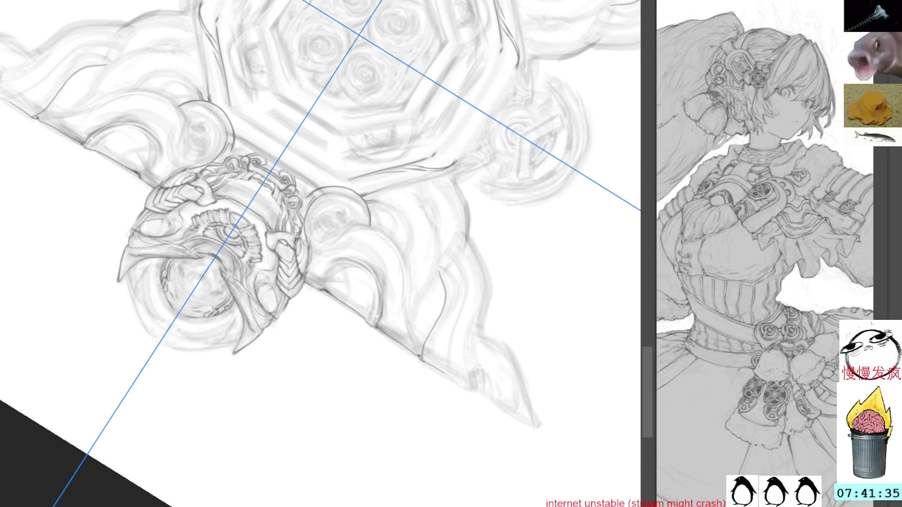
key("ctrl+z")
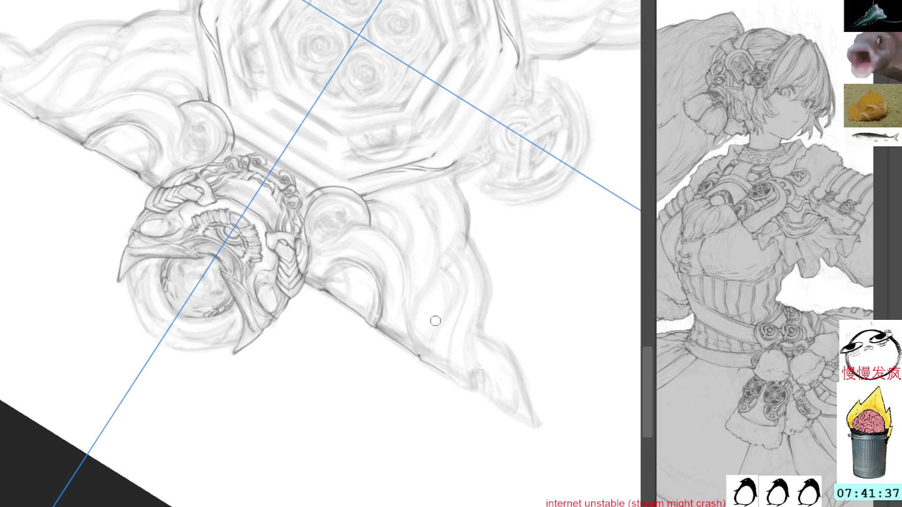
mouse_move(486, 248)
left_mouse_down()
mouse_move(380, 215)
mouse_move(406, 353)
left_mouse_up()
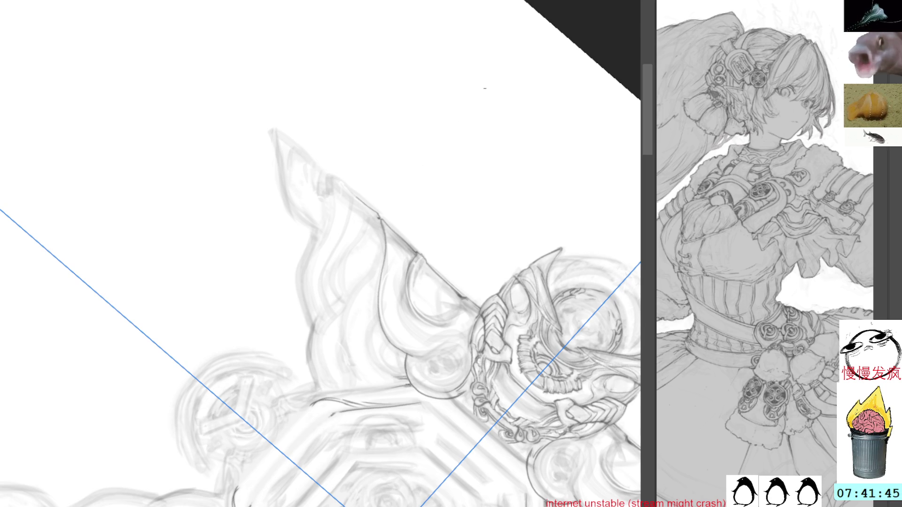
Bring the flame petal into view and adjust the canvas angle around it
left_click_drag(459, 226, 447, 211)
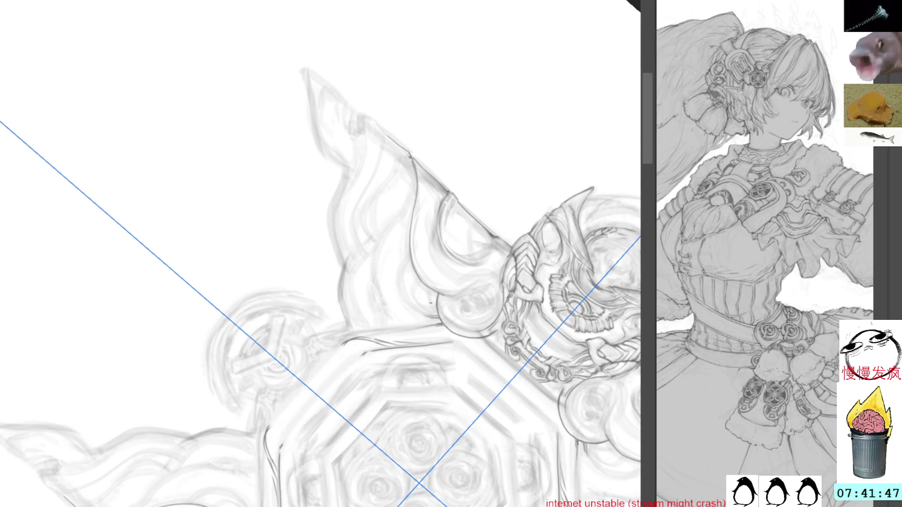
left_click_drag(419, 289, 396, 208)
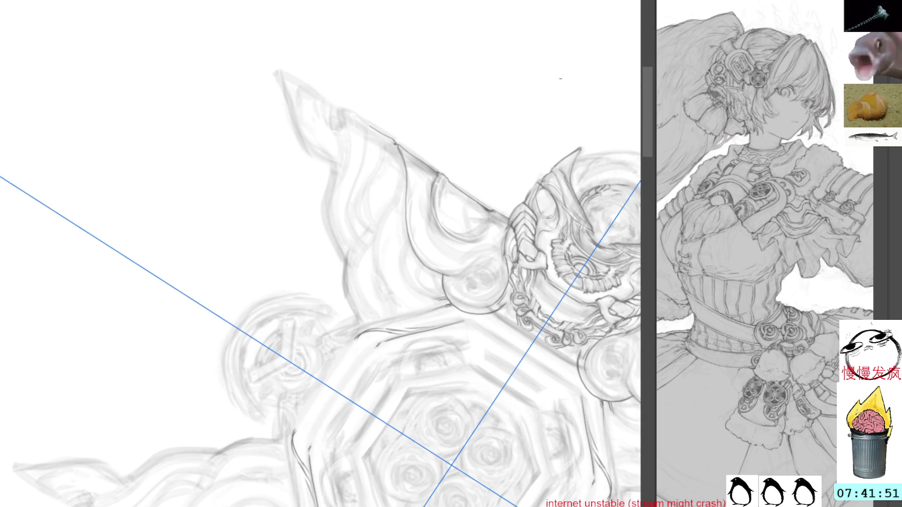
left_click_drag(561, 77, 574, 172)
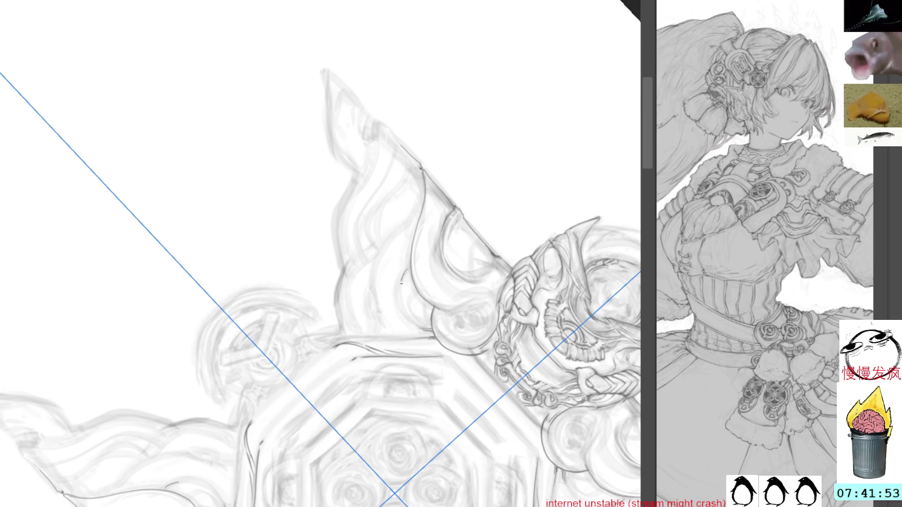
key("ctrl+r")
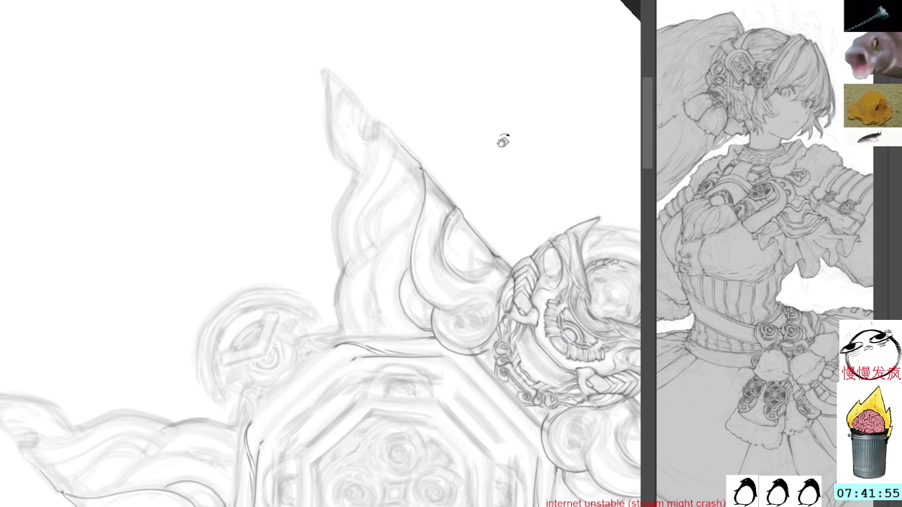
left_click_drag(501, 141, 451, 211)
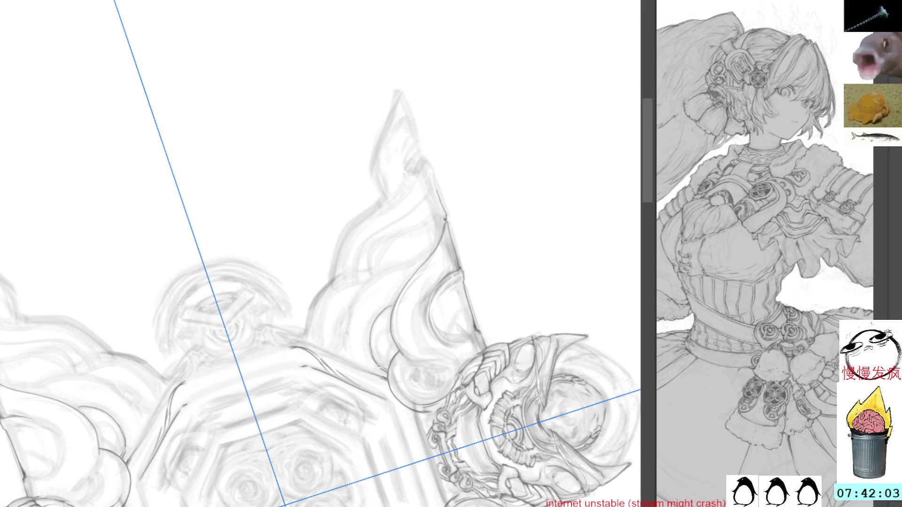
Reset and re-tilt the view, then draw a line along the flame blade's edge
key("shift+space")
left_click_drag(417, 73, 493, 190)
left_click_drag(303, 232, 493, 190)
mouse_move(362, 244)
left_mouse_down()
mouse_move(362, 306)
mouse_move(377, 356)
left_mouse_up()
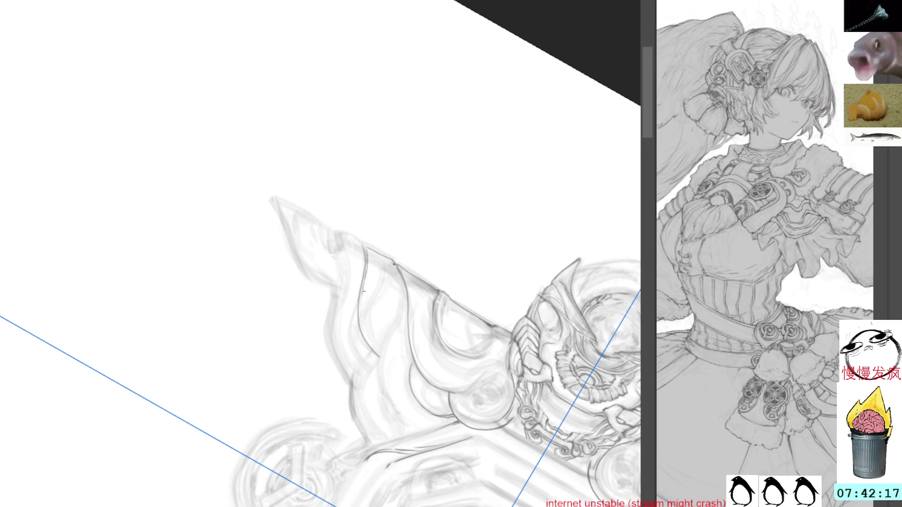
Stroke a darker line along the cloth fold of the flame petal, redoing the first attempt
left_click_drag(362, 294, 370, 342)
key("ctrl+z")
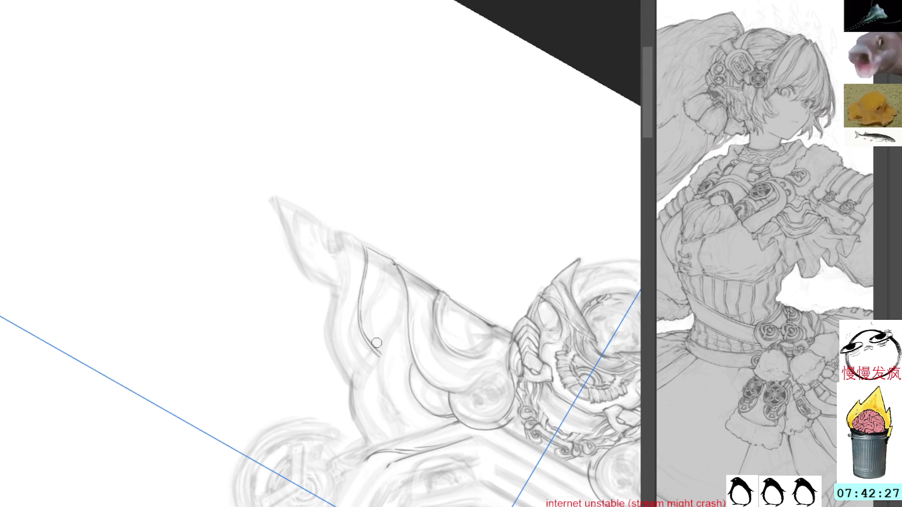
left_click_drag(373, 332, 409, 219)
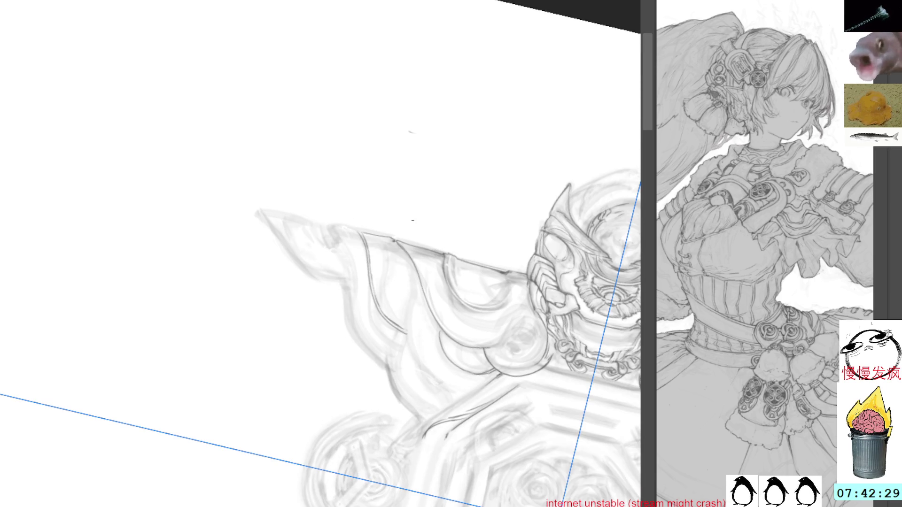
left_click_drag(381, 235, 457, 392)
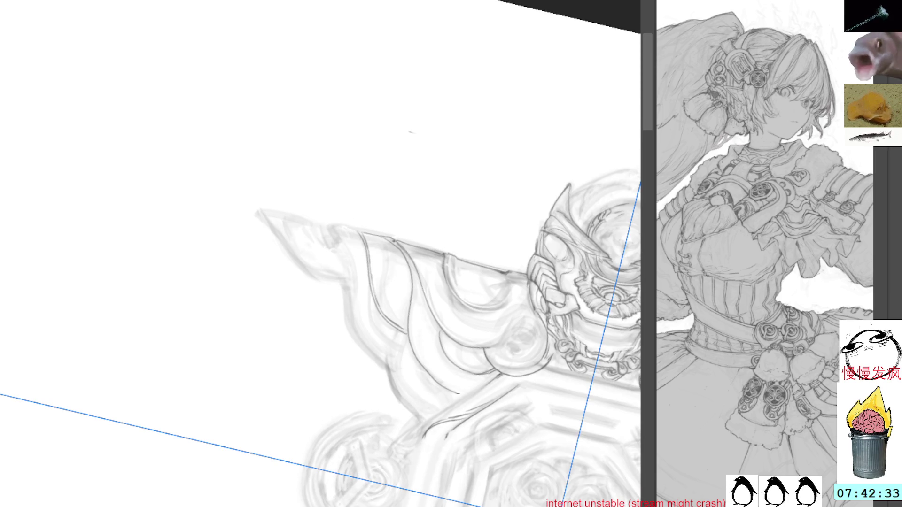
key("r")
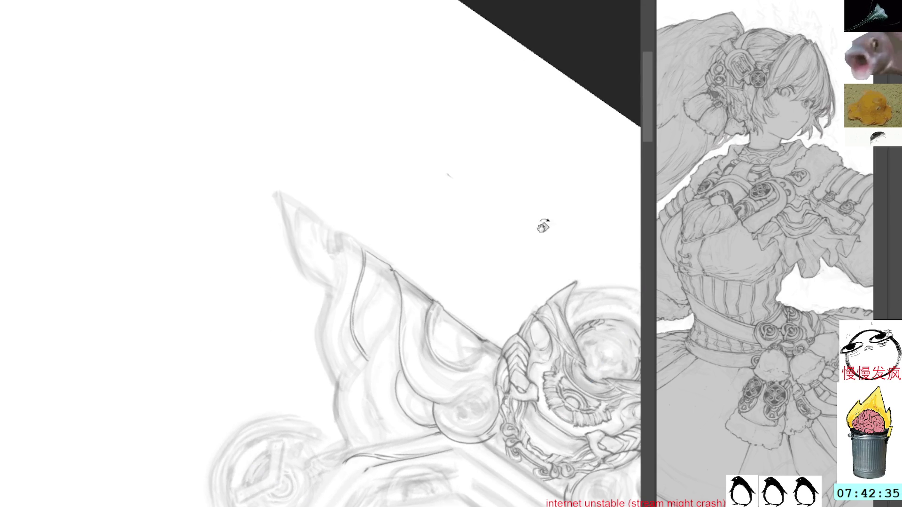
mouse_move(393, 286)
left_mouse_down()
mouse_move(414, 216)
mouse_move(380, 372)
left_mouse_up()
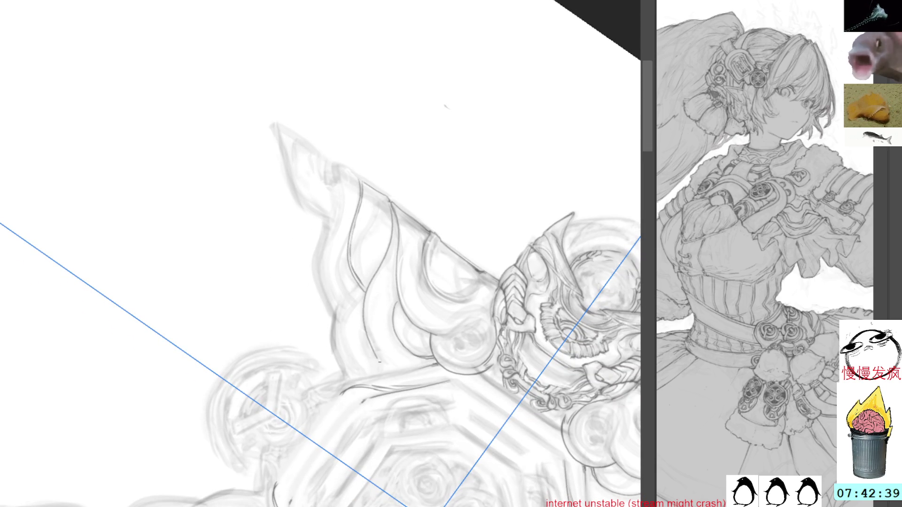
key("r")
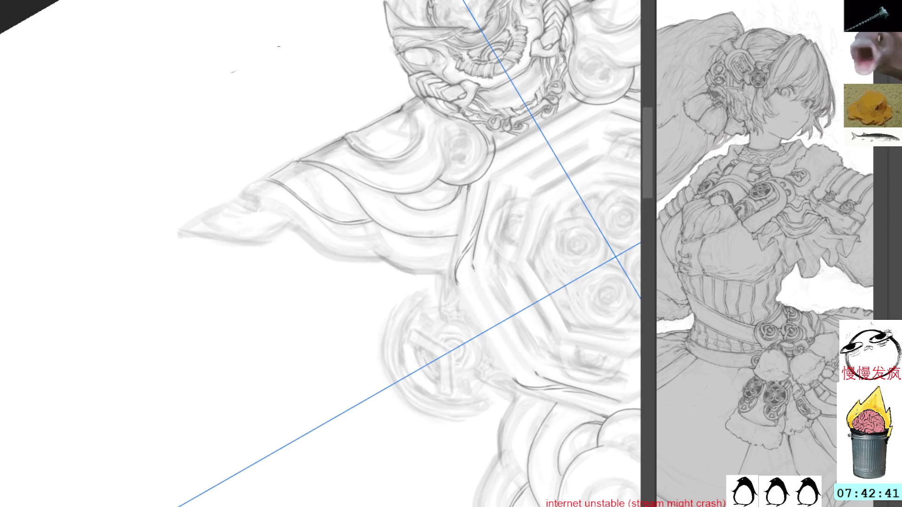
left_click_drag(486, 268, 451, 205)
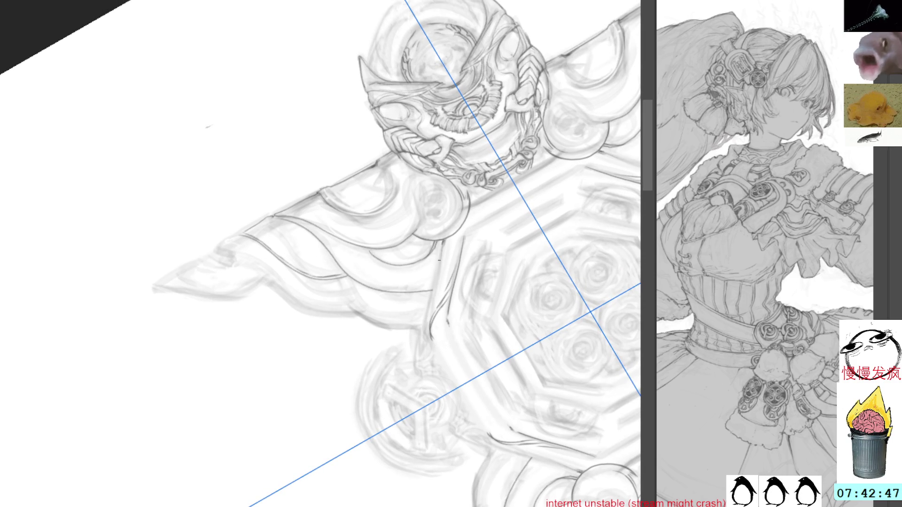
Darken the petal's fabric edge with a long line and a small mark, then reset canvas rotation upright
left_click_drag(437, 244, 433, 349)
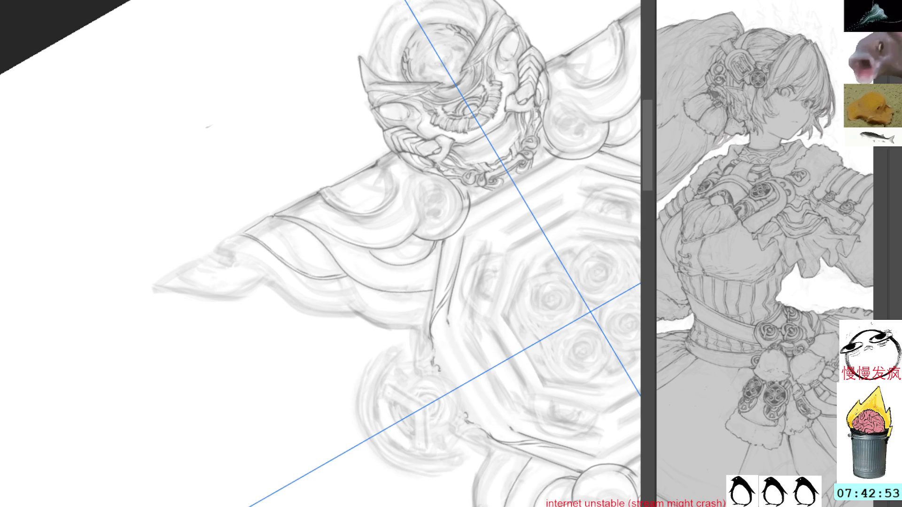
left_click_drag(449, 381, 457, 398)
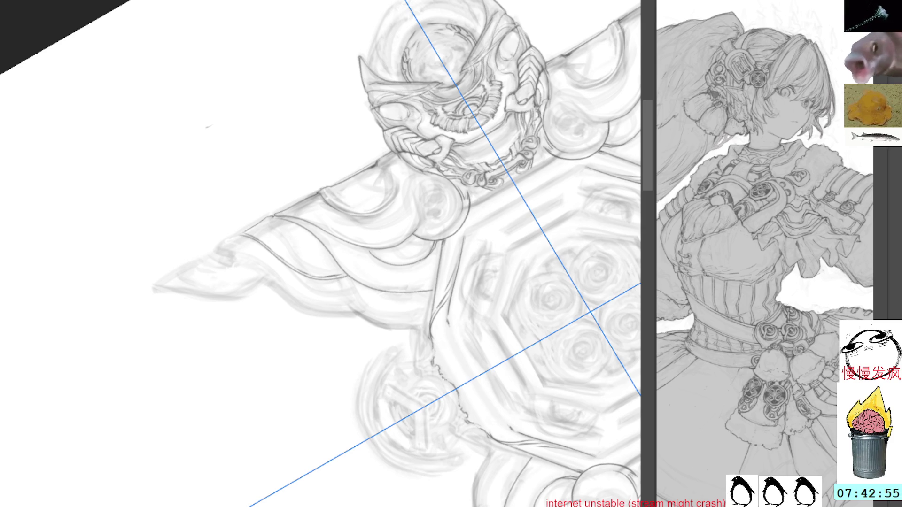
left_click_drag(451, 366, 435, 324)
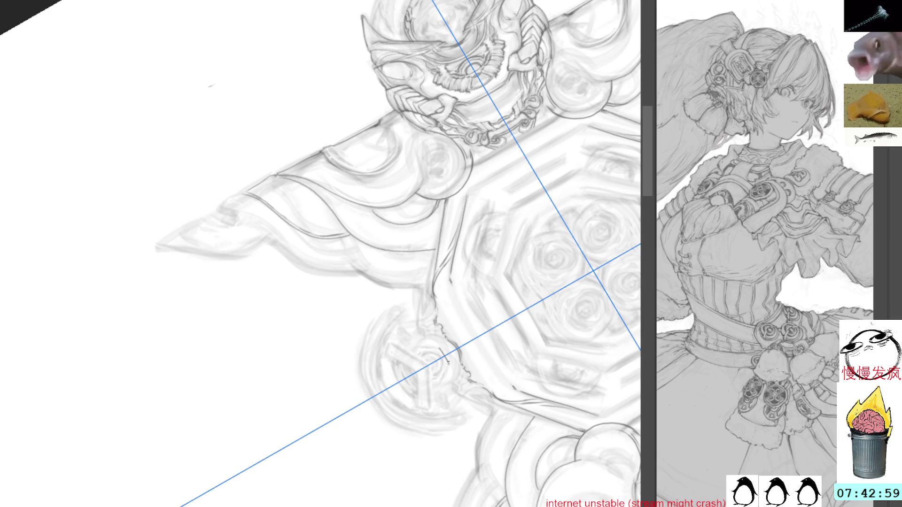
left_click_drag(447, 363, 440, 226)
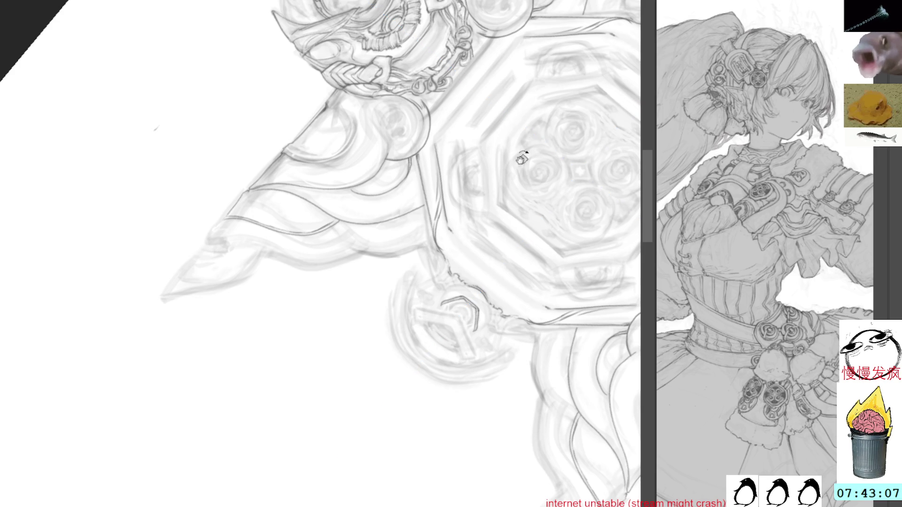
left_click_drag(464, 215, 504, 282)
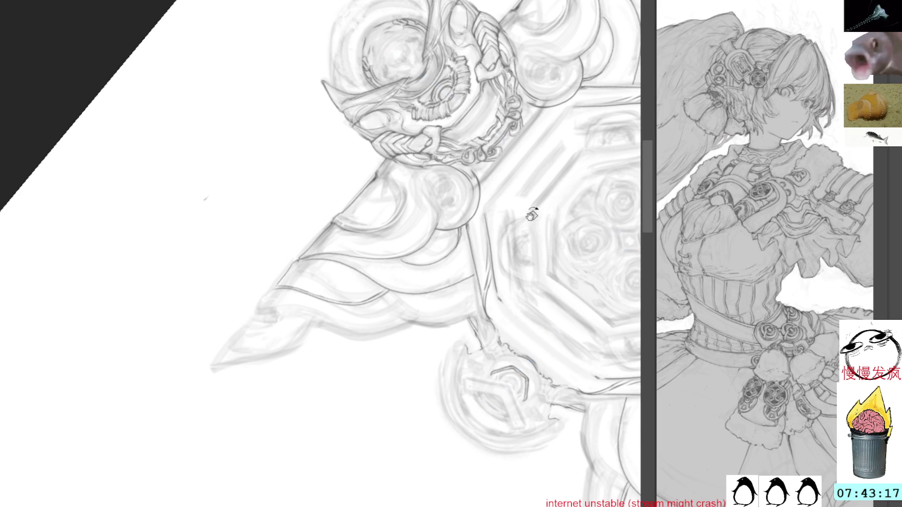
key("Escape")
mouse_move(514, 173)
left_mouse_down()
mouse_move(517, 220)
mouse_move(517, 177)
mouse_move(496, 213)
left_mouse_up()
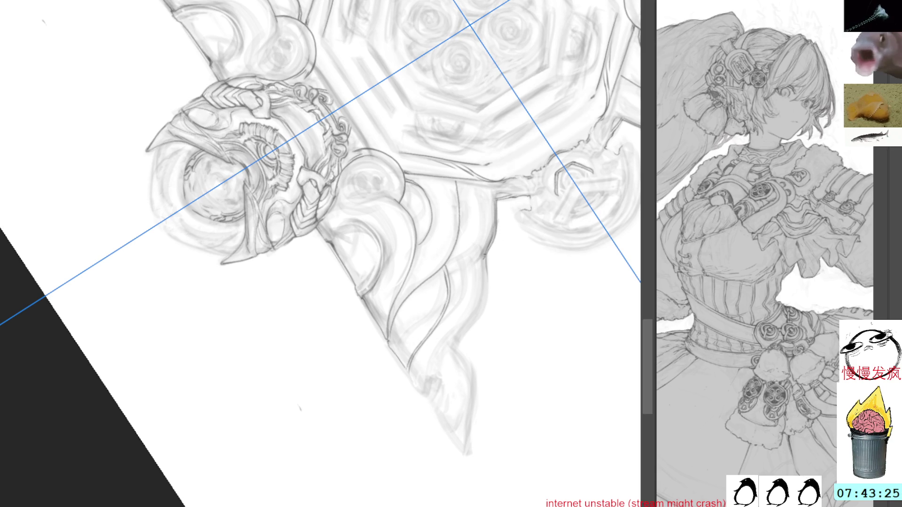
Draw two strokes down the petal edge toward its tip and zoom in on the lower mask crown
left_click_drag(488, 266, 461, 342)
mouse_move(494, 212)
left_mouse_down("shift")
mouse_move(486, 312)
mouse_move(507, 335)
mouse_move(518, 395)
left_mouse_up("shift")
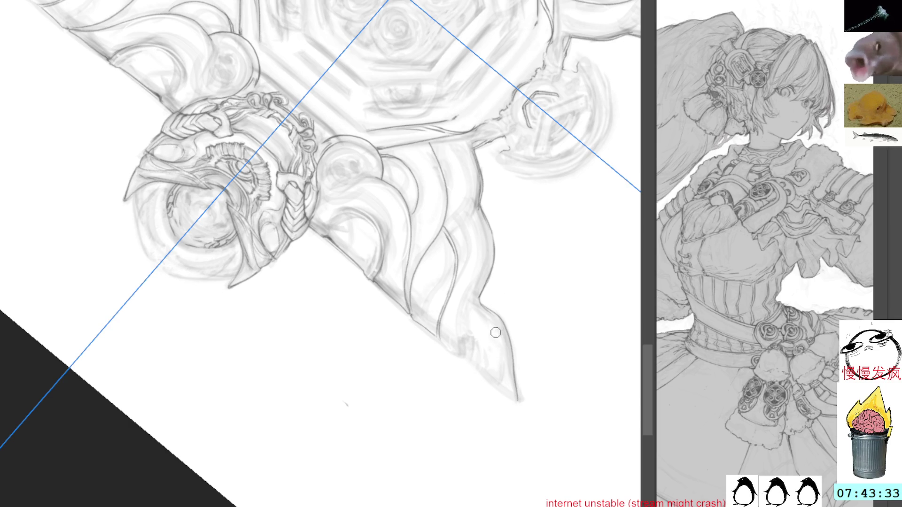
left_click_drag(547, 279, 493, 211, "space")
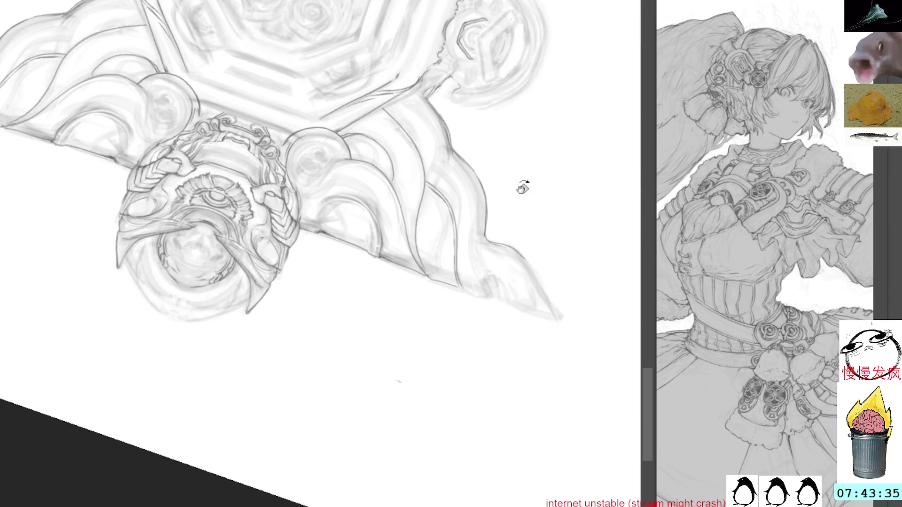
scroll(535, 211, "up", 2)
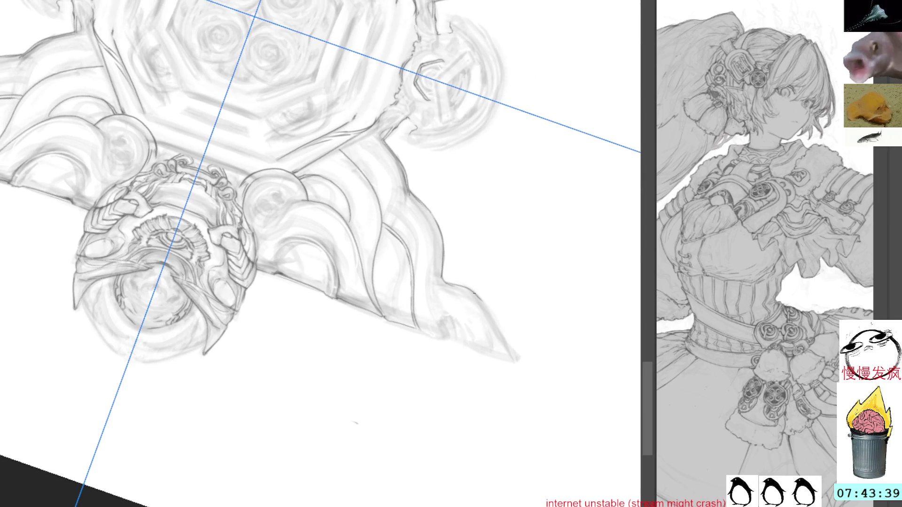
Redraw and sharpen the edge lines at the pointed petal tip
left_click_drag(480, 299, 522, 360)
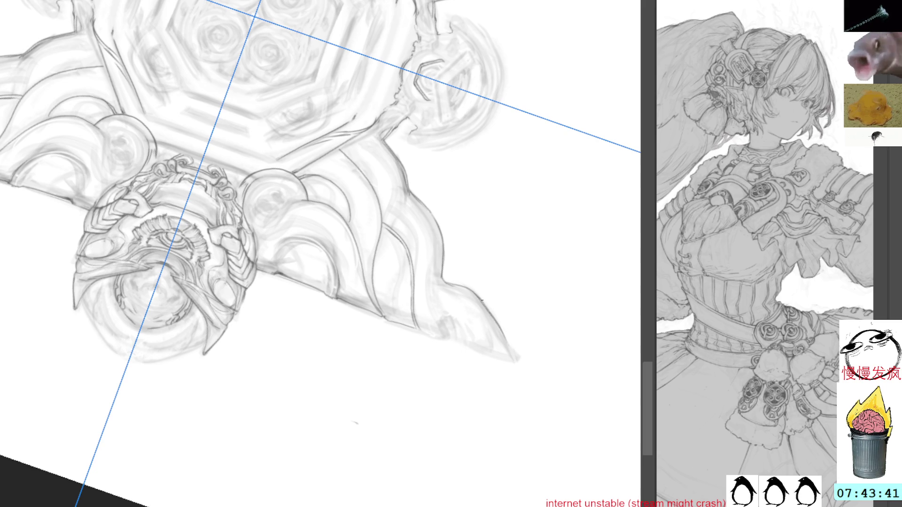
left_click_drag(493, 310, 518, 364)
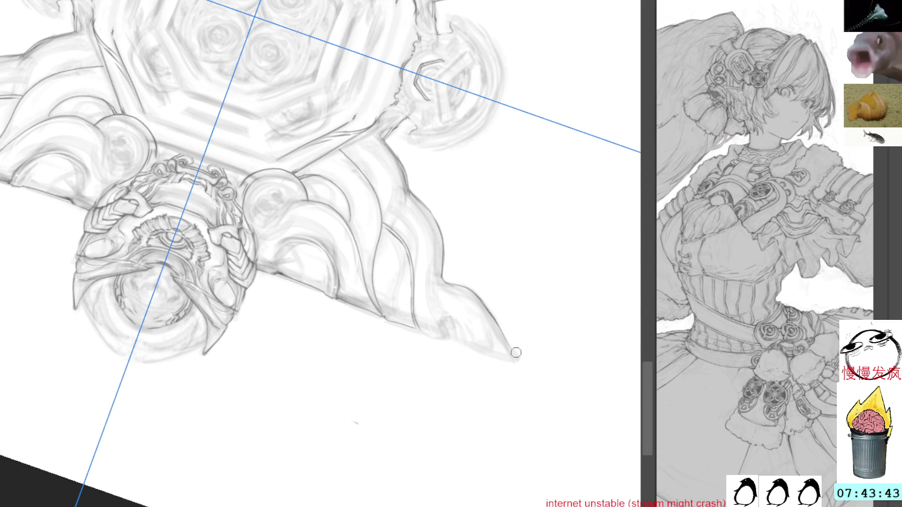
left_click_drag(498, 324, 517, 363)
mouse_move(302, 233)
left_mouse_down()
mouse_move(289, 212)
mouse_move(291, 99)
mouse_move(353, 176)
mouse_move(440, 16)
left_mouse_up()
Trace the right edge of the upper flame spike, zoom out to both spikes and straighten the view
left_click_drag(477, 181, 465, 222)
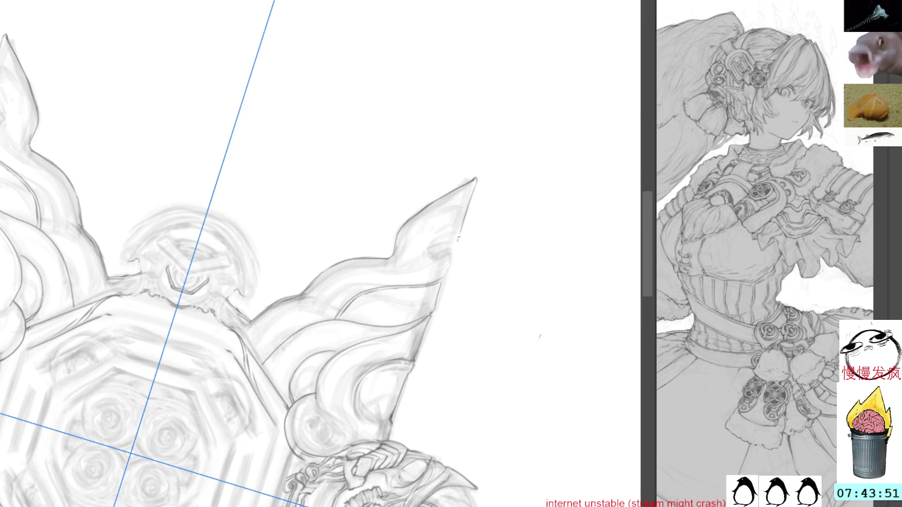
mouse_move(452, 254)
left_mouse_down()
mouse_move(444, 280)
mouse_move(423, 232)
left_mouse_up()
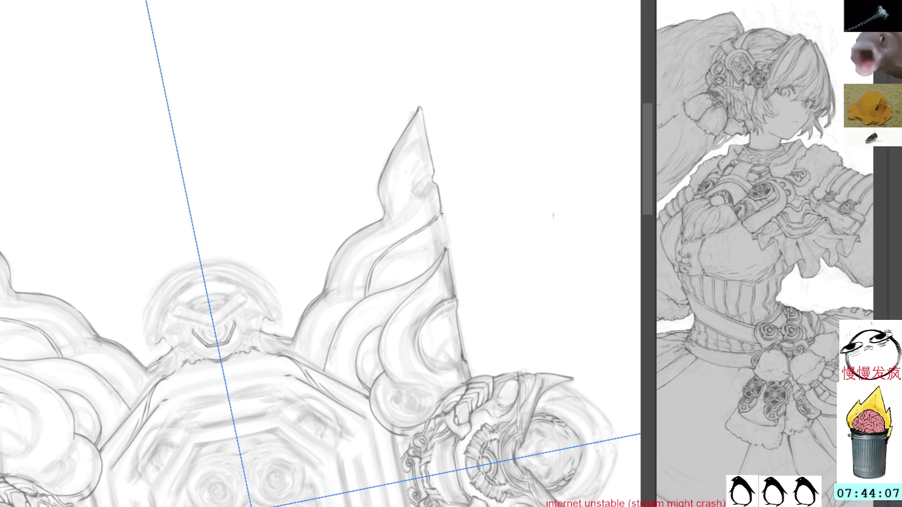
mouse_move(452, 261)
left_mouse_down()
mouse_move(394, 296)
mouse_move(448, 240)
left_mouse_up()
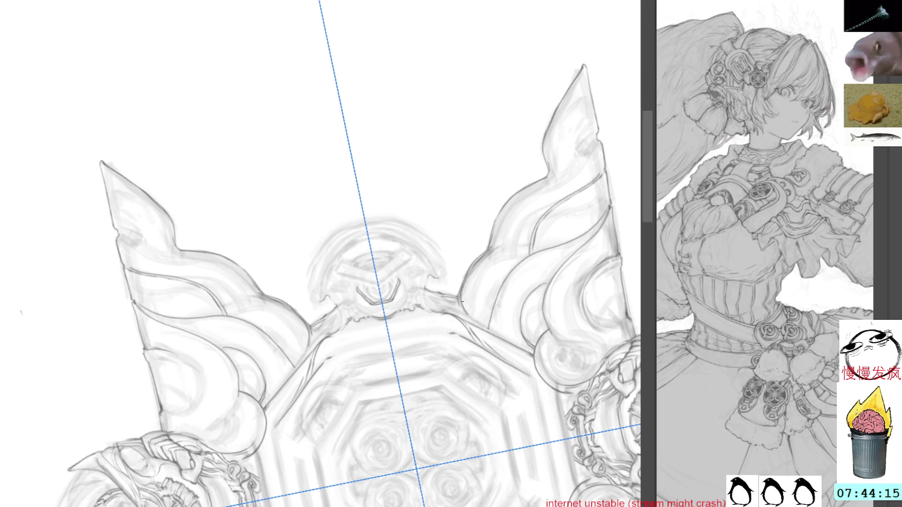
key("shift+space")
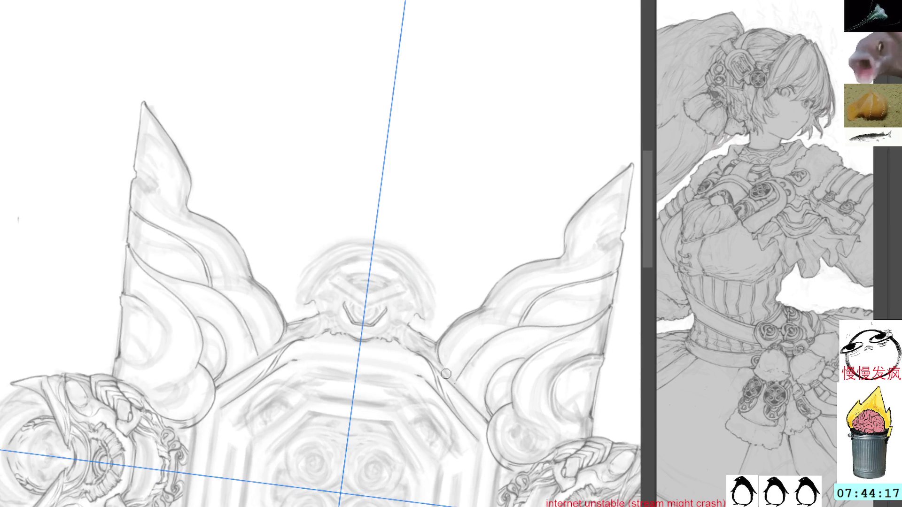
scroll(445, 345, "down", 1)
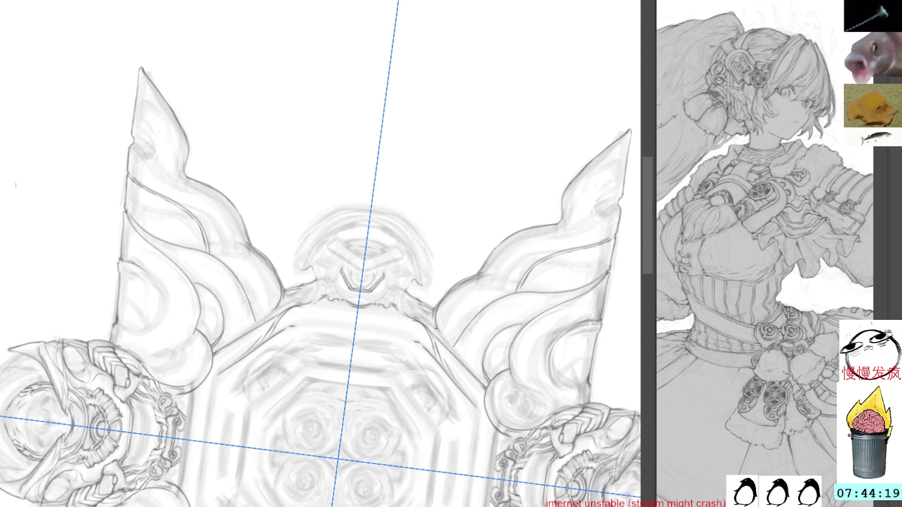
Add small mirrored detail strokes along both petal edges and near the base, then show the symmetry guides
left_click_drag(465, 360, 486, 385)
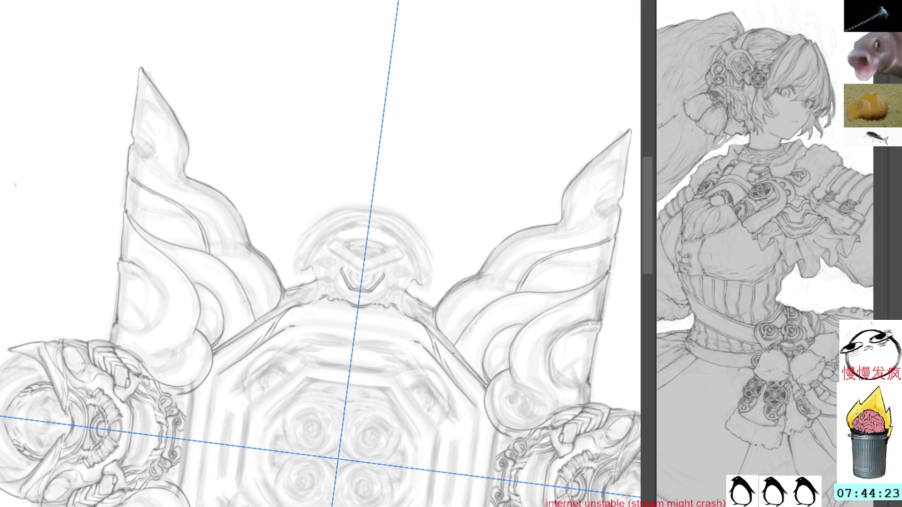
scroll(412, 281, "up", 1)
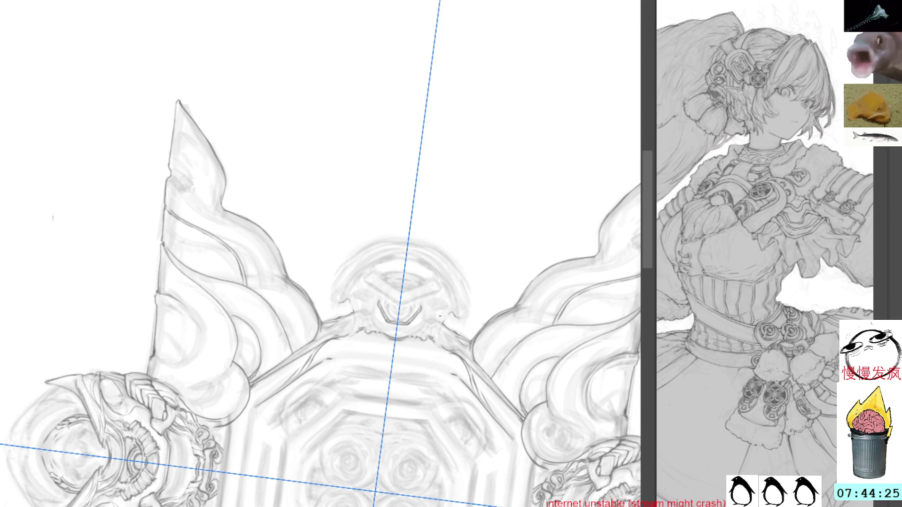
left_click_drag(443, 328, 469, 358)
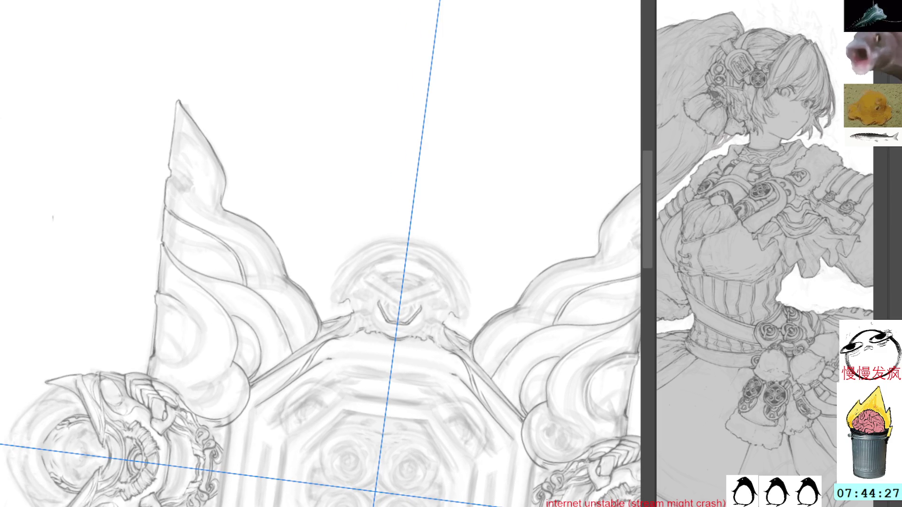
left_click_drag(437, 321, 481, 389)
left_click_drag(458, 360, 482, 397)
left_click_drag(458, 357, 478, 373)
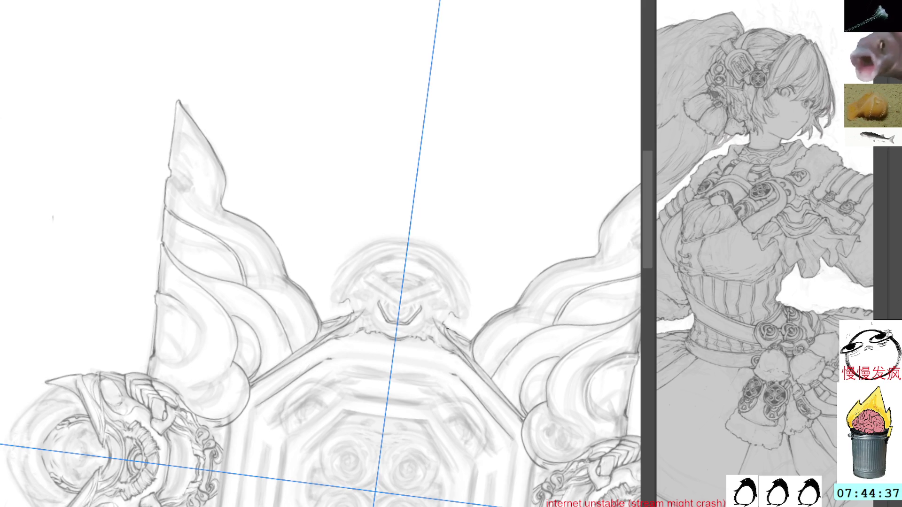
mouse_move(473, 362)
left_mouse_down()
mouse_move(489, 384)
mouse_move(479, 370)
left_mouse_up()
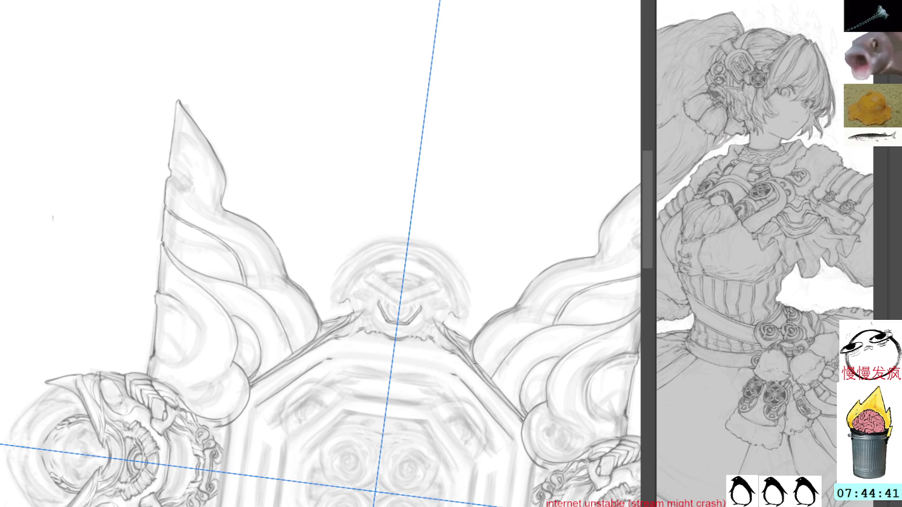
left_click_drag(428, 279, 448, 311)
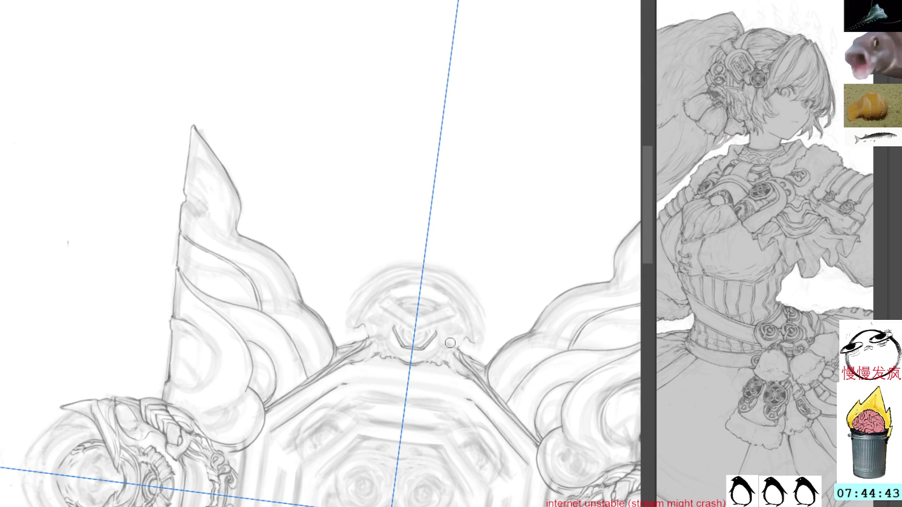
key("ctrl+h")
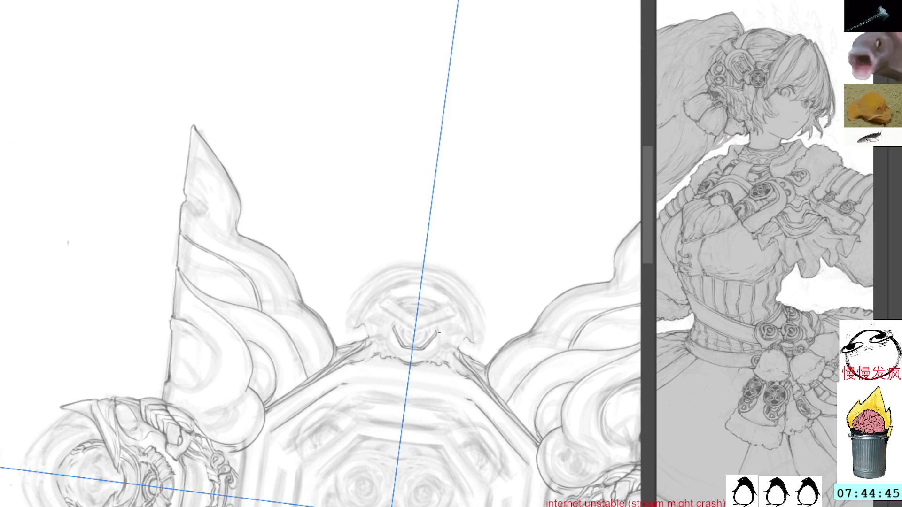
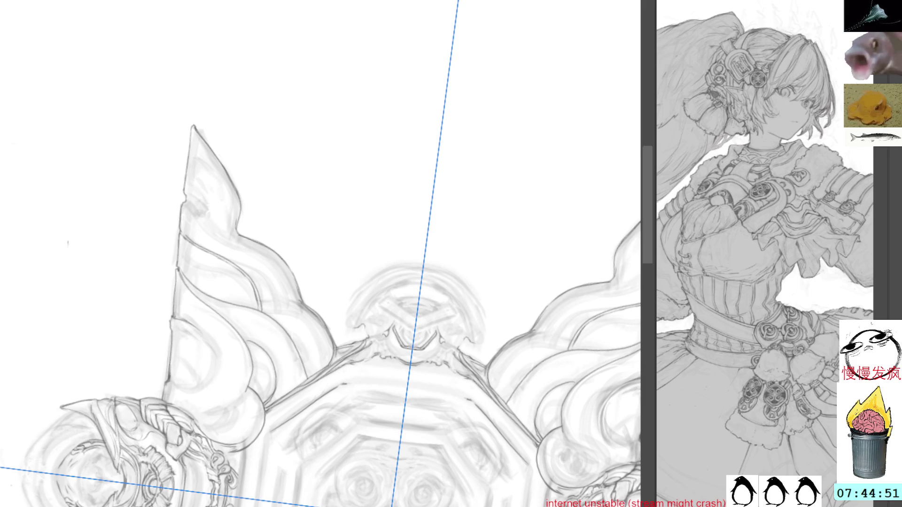
Bring the side medallion into view and return the canvas rotation to upright
left_click_drag(421, 355, 413, 330)
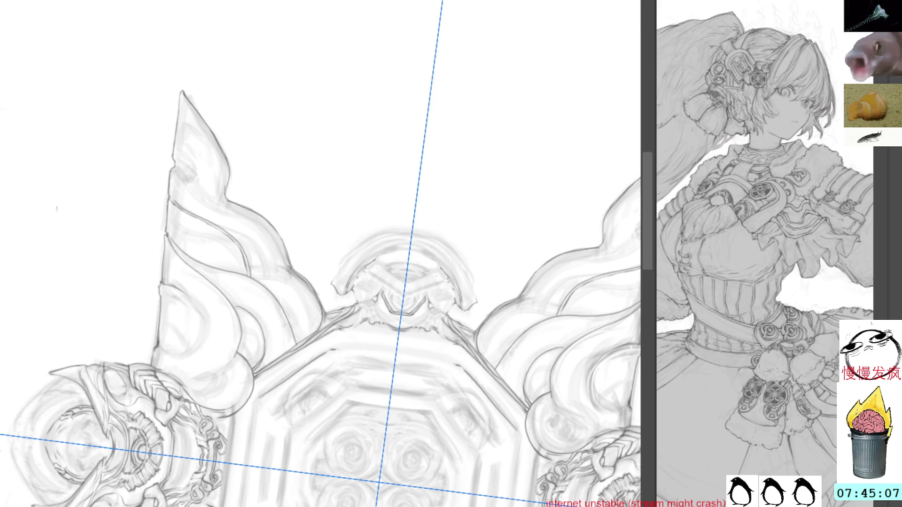
mouse_move(506, 169)
left_mouse_down()
mouse_move(518, 211)
mouse_move(507, 179)
left_mouse_up()
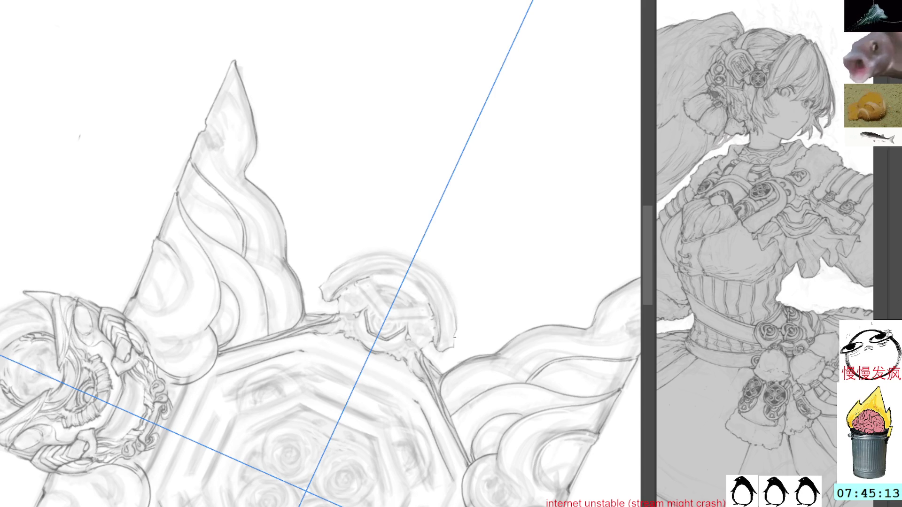
left_click_drag(450, 233, 450, 208)
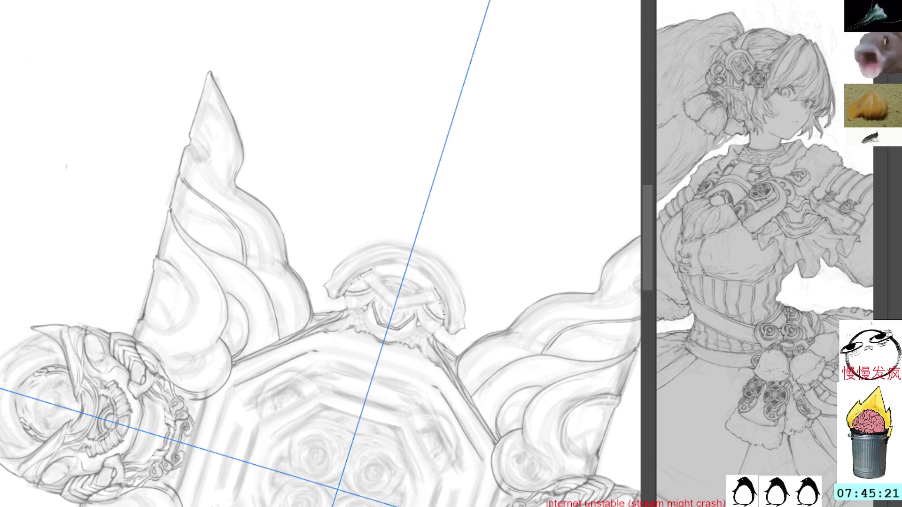
key("Escape")
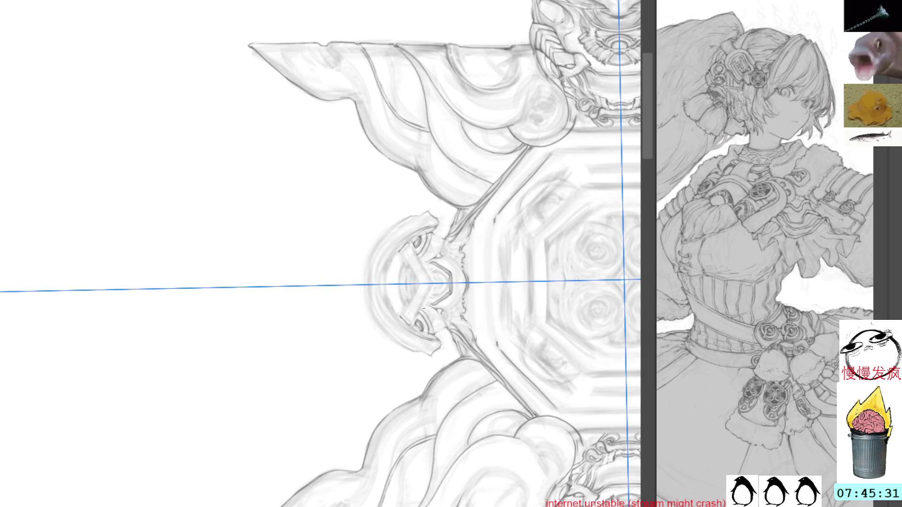
mouse_move(489, 213)
left_mouse_down()
mouse_move(456, 233)
mouse_move(478, 240)
left_mouse_up()
key("Escape")
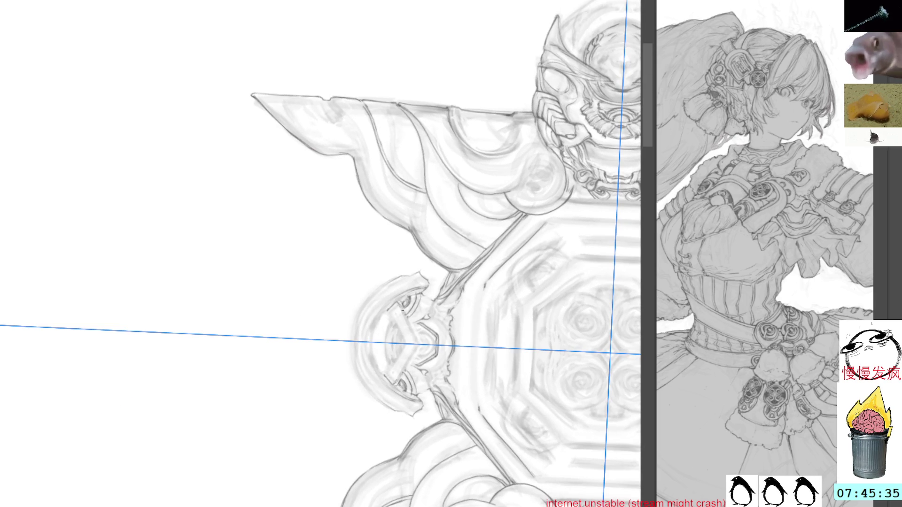
Darken and define the V-shaped chevron lines inside the side medallion with the pencil
left_click_drag(401, 309, 412, 366)
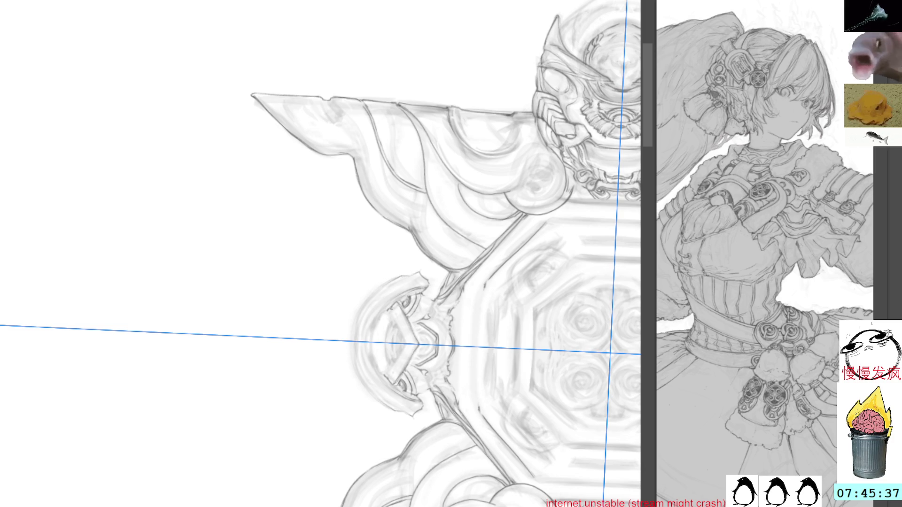
left_click_drag(398, 314, 395, 377)
left_click_drag(407, 341, 410, 348)
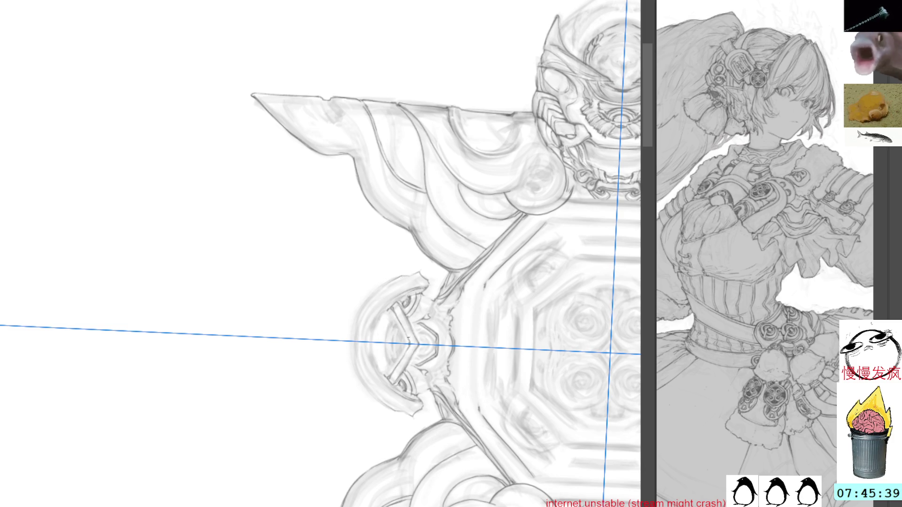
left_click_drag(391, 310, 388, 373)
left_click_drag(399, 317, 397, 366)
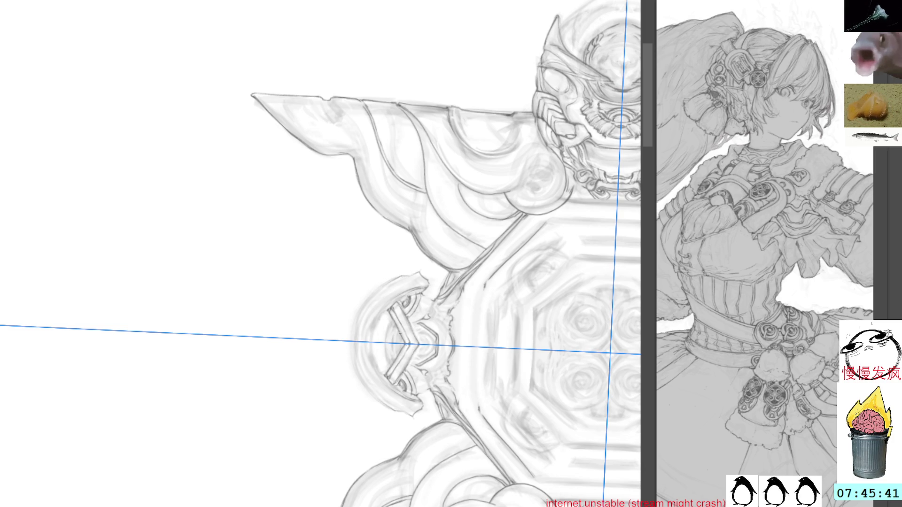
mouse_move(399, 299)
left_mouse_down()
mouse_move(413, 330)
mouse_move(412, 370)
left_mouse_up()
left_click_drag(408, 323, 415, 332)
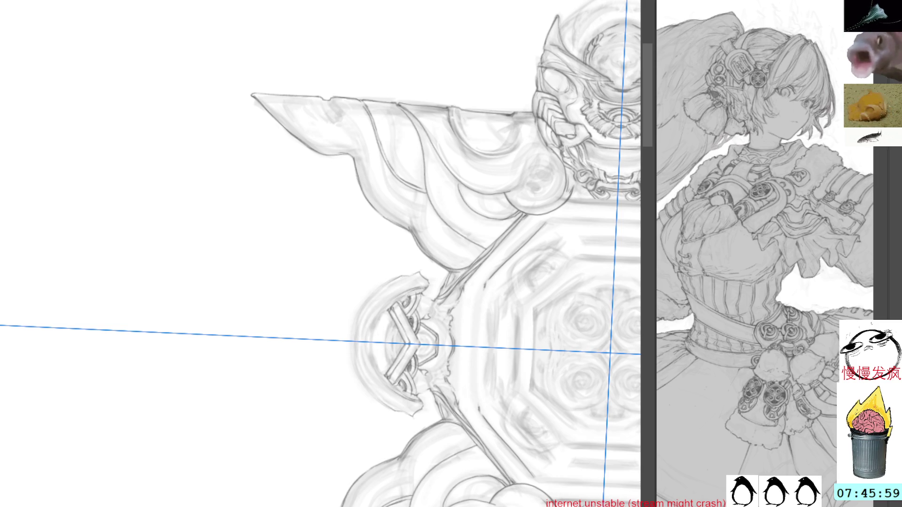
mouse_move(493, 282)
left_mouse_down()
mouse_move(440, 197)
mouse_move(456, 245)
left_mouse_up()
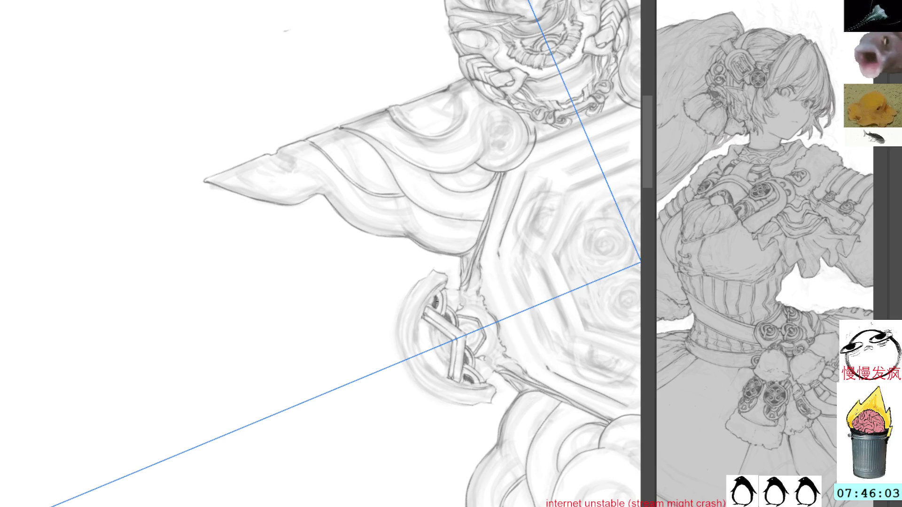
Draw and darken interlaced knot strokes inside the side medallion's chevron bands
left_click_drag(511, 218, 452, 151)
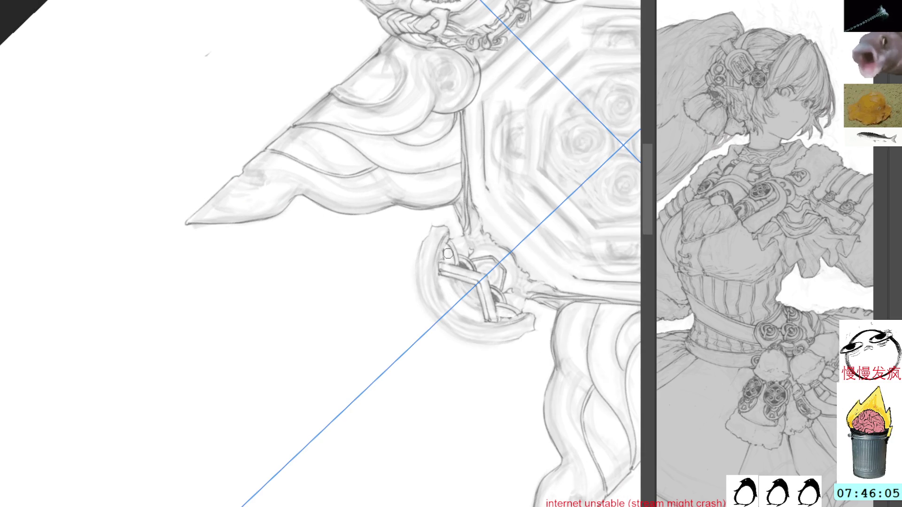
left_click_drag(444, 263, 442, 241)
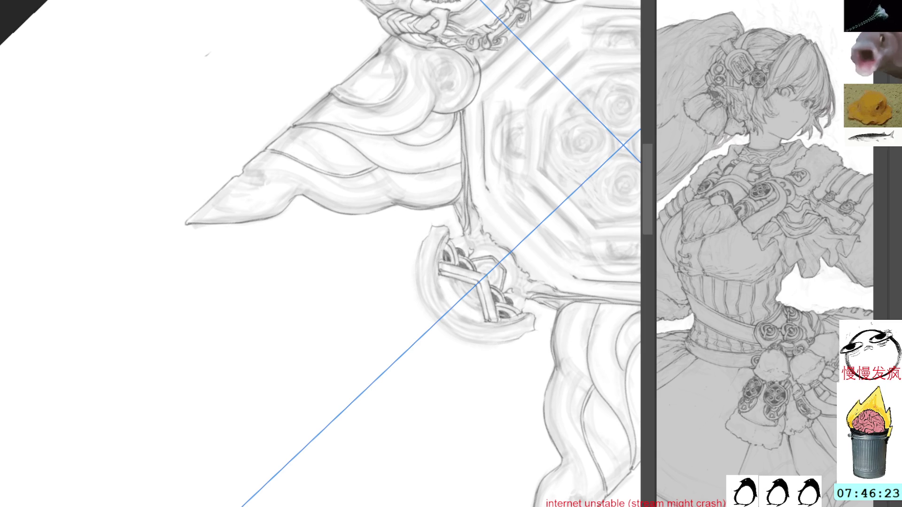
left_click_drag(527, 153, 455, 244)
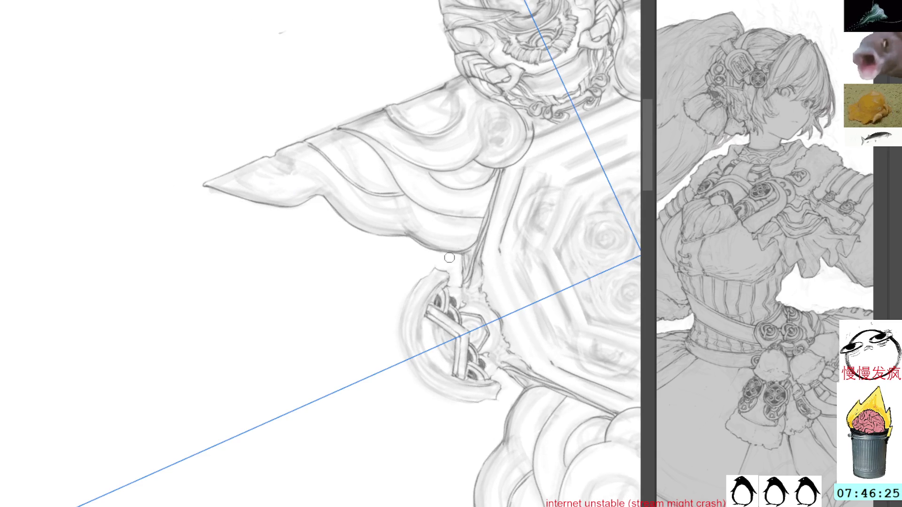
left_click_drag(453, 292, 463, 311)
key("ctrl+4")
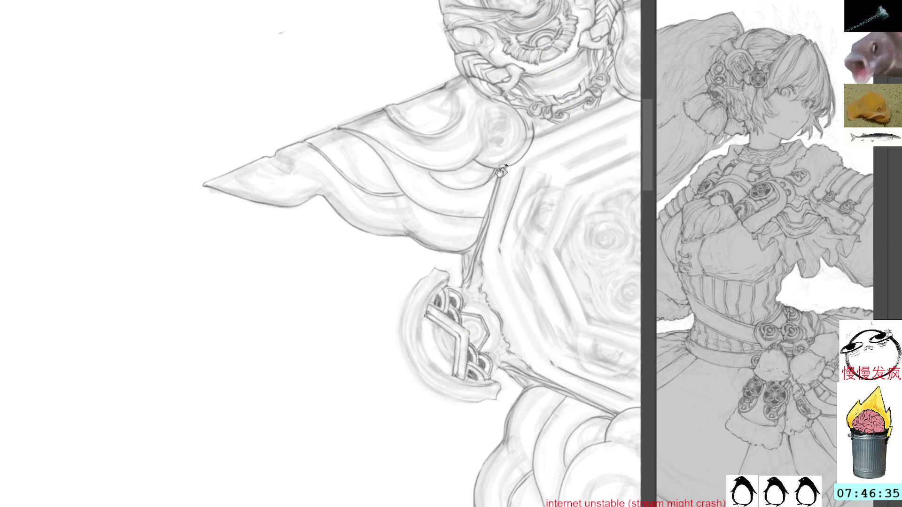
key("ctrl+4")
left_click_drag(465, 209, 458, 275)
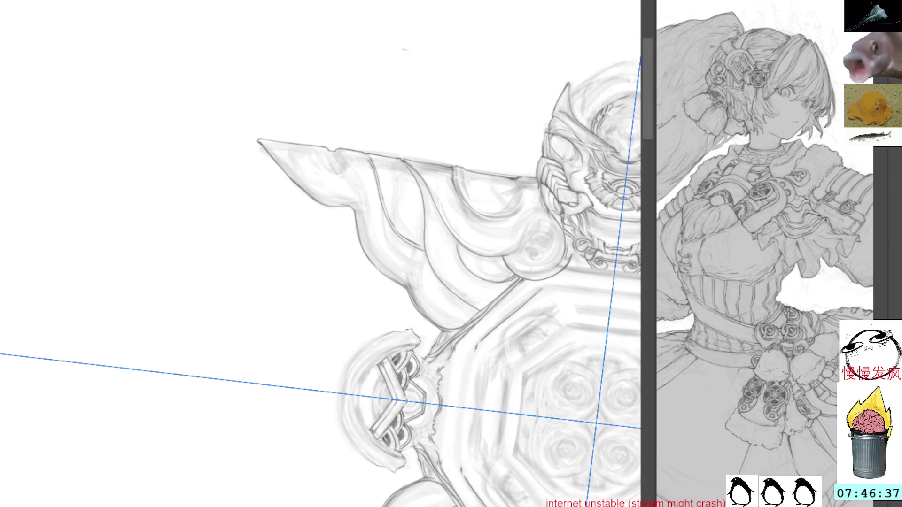
Add dark woven knot strokes to the tilted side medallion under the symmetry ruler
mouse_move(415, 351)
left_mouse_down()
mouse_move(444, 281)
mouse_move(452, 300)
mouse_move(451, 283)
left_mouse_up()
left_click_drag(482, 356, 493, 367)
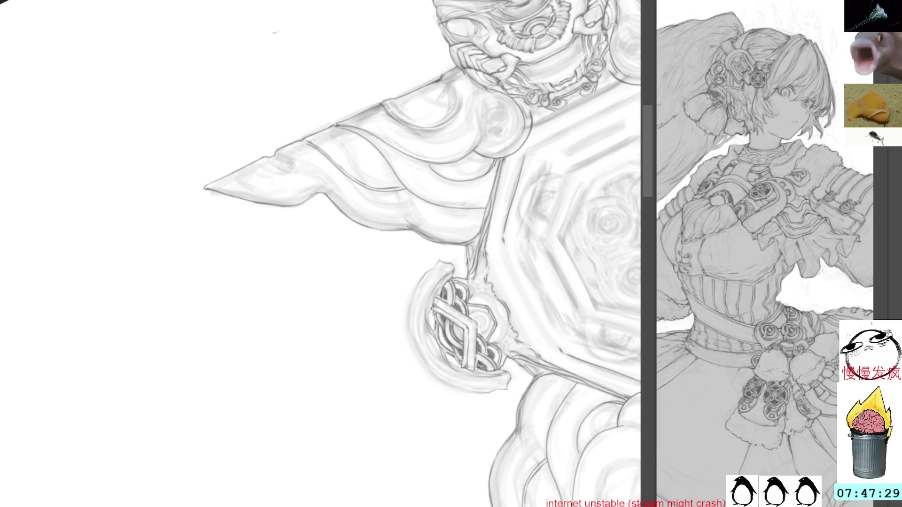
left_click_drag(512, 225, 427, 214)
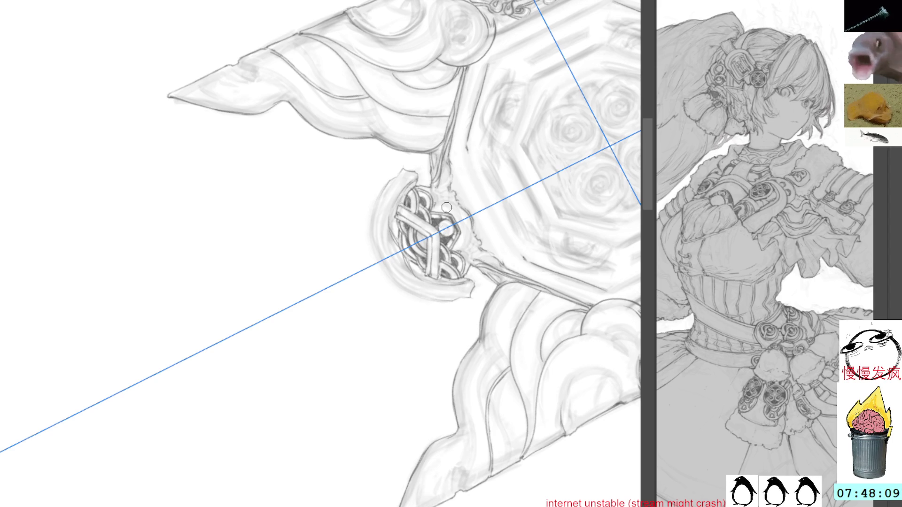
left_click_drag(446, 208, 361, 124)
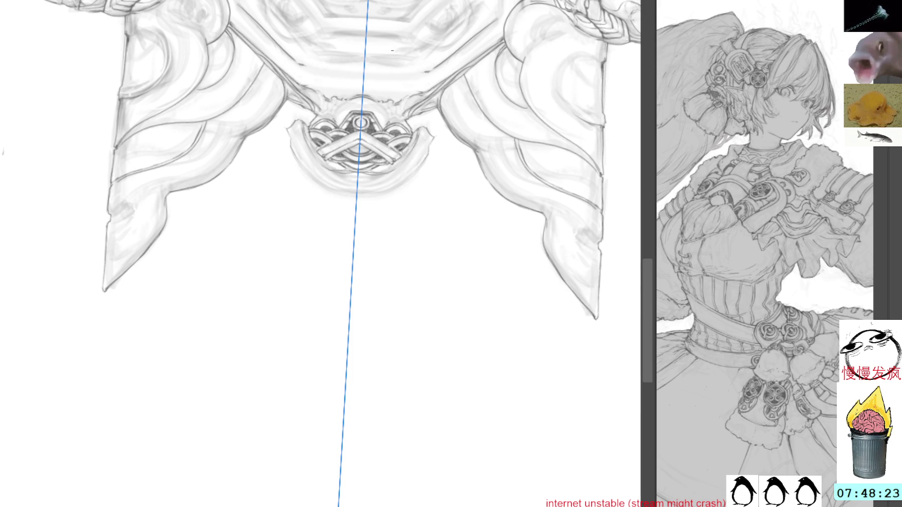
Mark around the lower medallion, then tilt the canvas about 35 degrees
left_click_drag(391, 78, 395, 155)
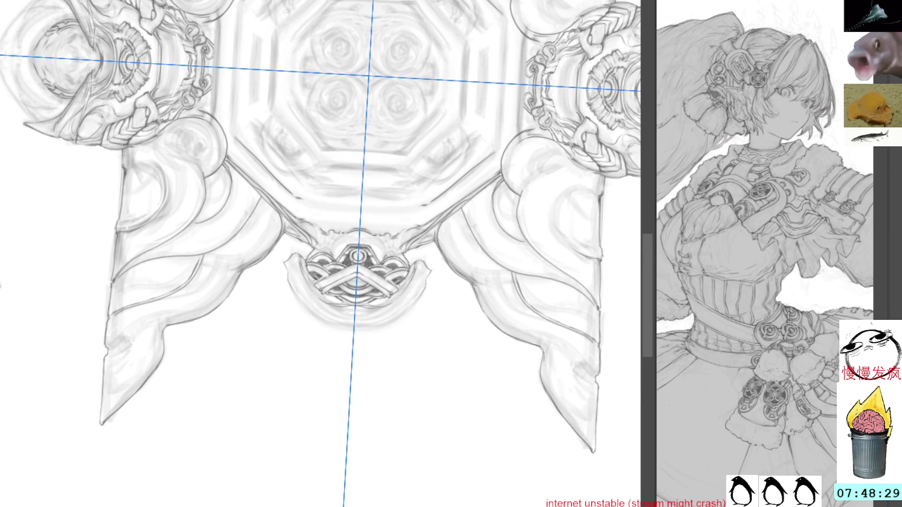
left_click_drag(378, 236, 390, 254)
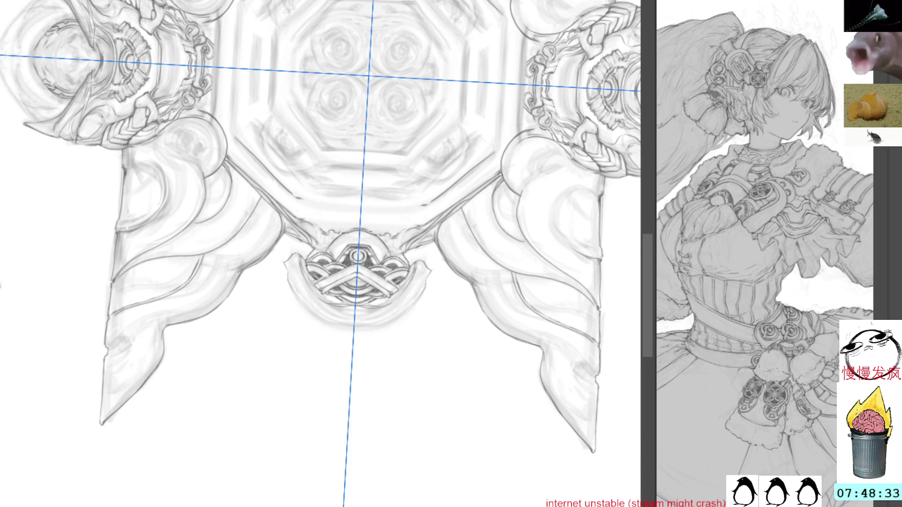
left_click_drag(332, 249, 379, 216)
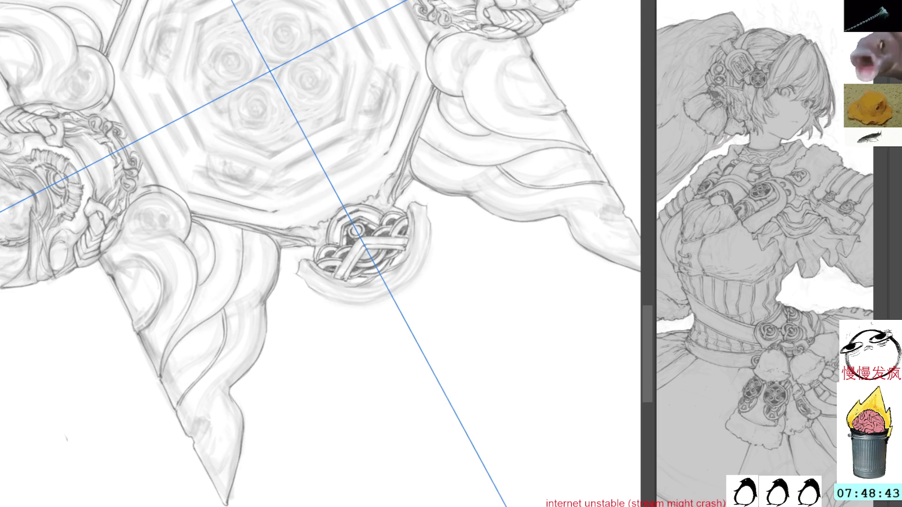
key("shift+space")
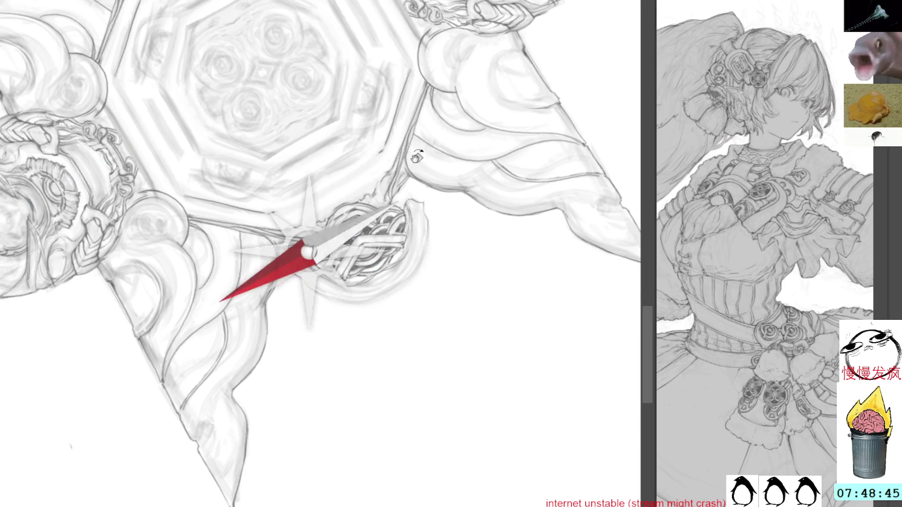
Rotate the canvas several times and pull back so the octagon and medallions show together
left_click_drag(307, 252, 340, 210)
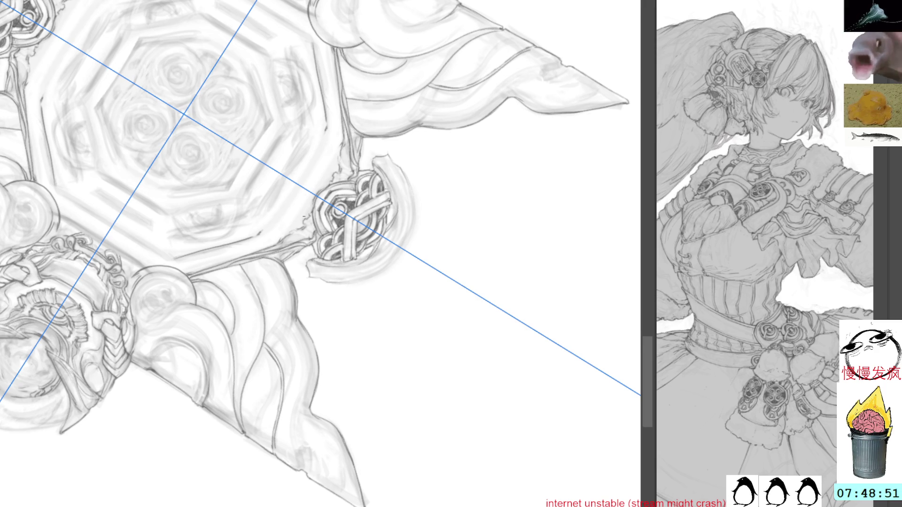
left_click_drag(304, 213, 317, 232)
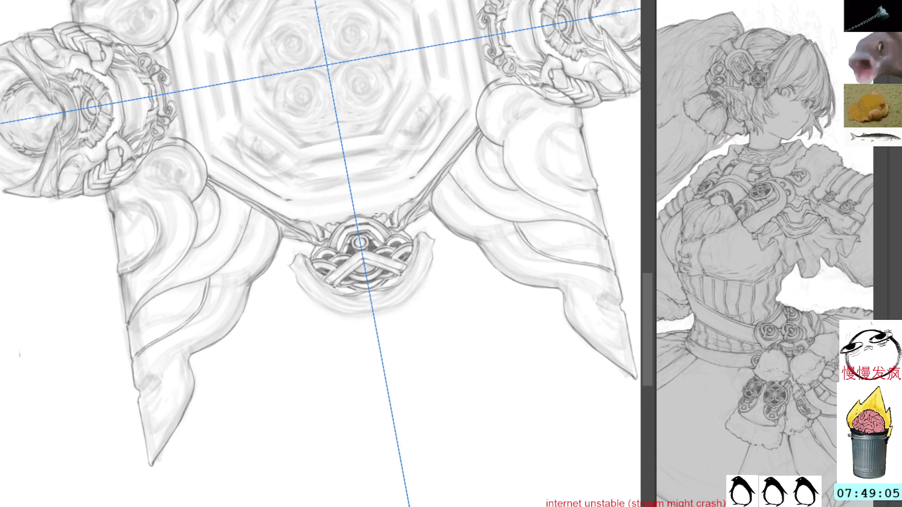
left_click_drag(366, 240, 431, 102)
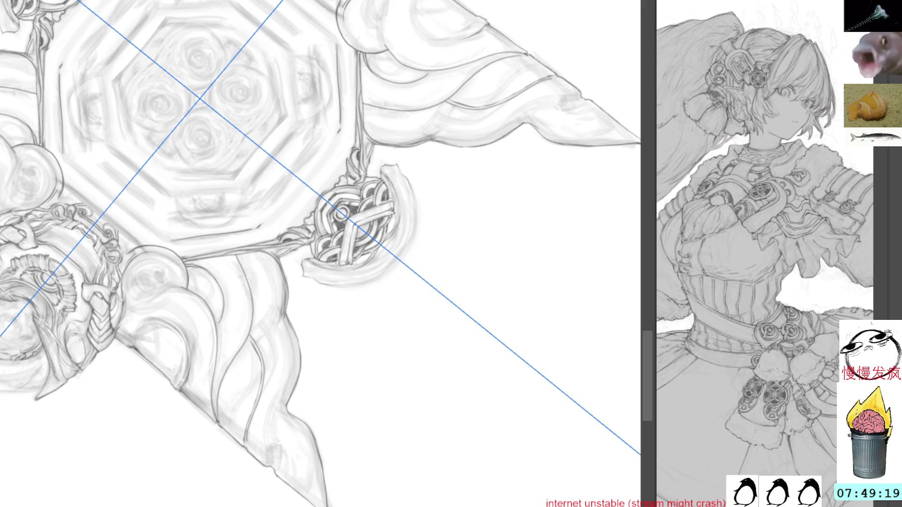
scroll(341, 211, "down", 2)
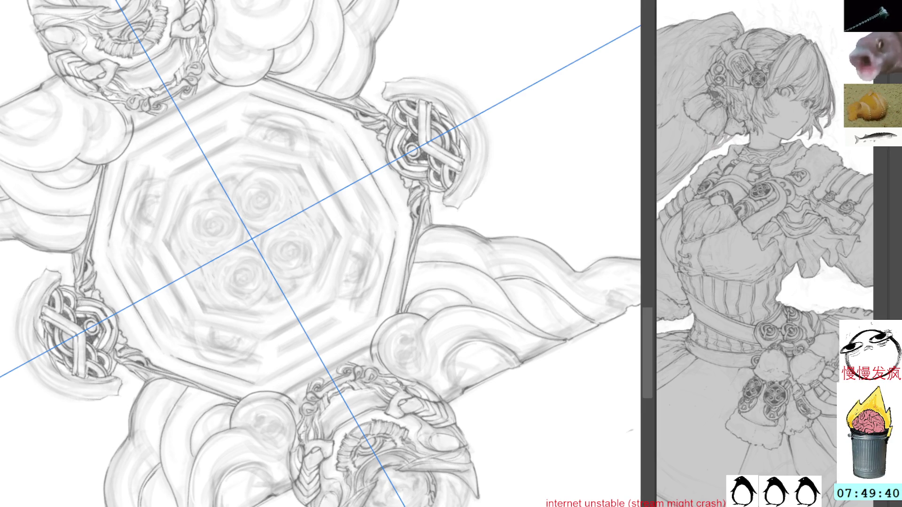
left_click_drag(384, 190, 370, 49)
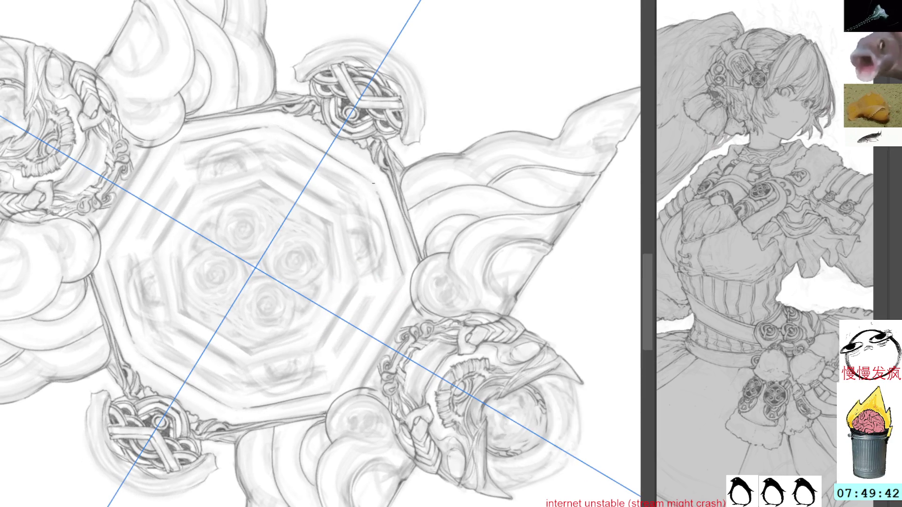
Turn the canvas about its centre so the symmetry axes cross the octagon diagonally
mouse_move(373, 184)
left_mouse_down()
mouse_move(425, 92)
mouse_move(395, 141)
left_mouse_up()
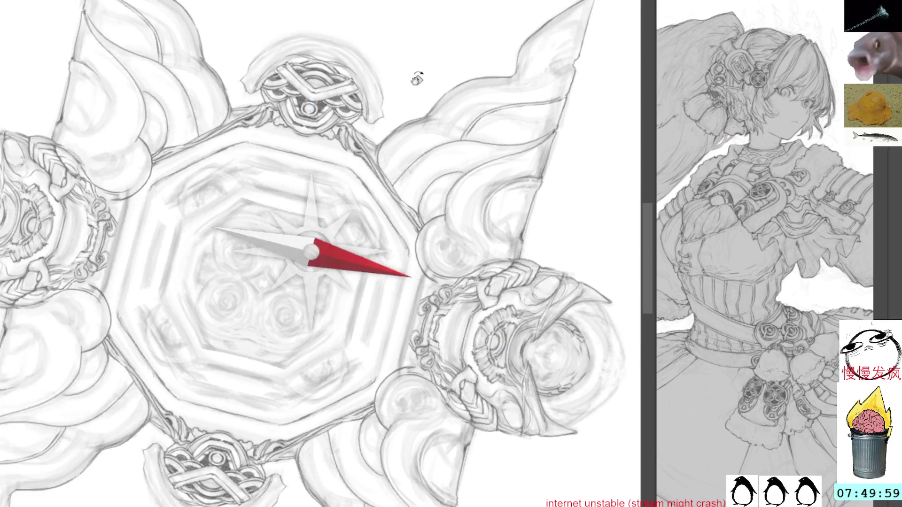
left_click_drag(422, 204, 403, 220)
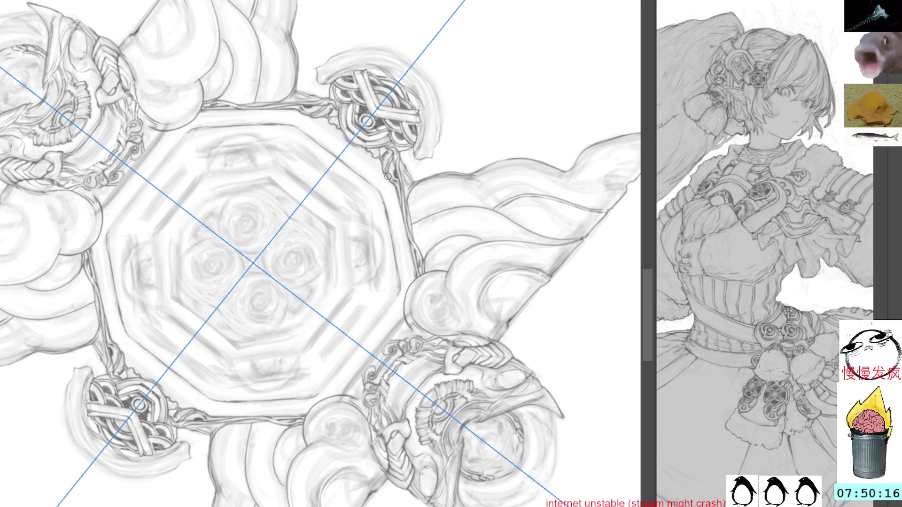
Toggle the symmetry guides and centre the blade-like side ornament nearly upright in view
key("ctrl+z")
key("ctrl+shift+z")
key("ctrl+z")
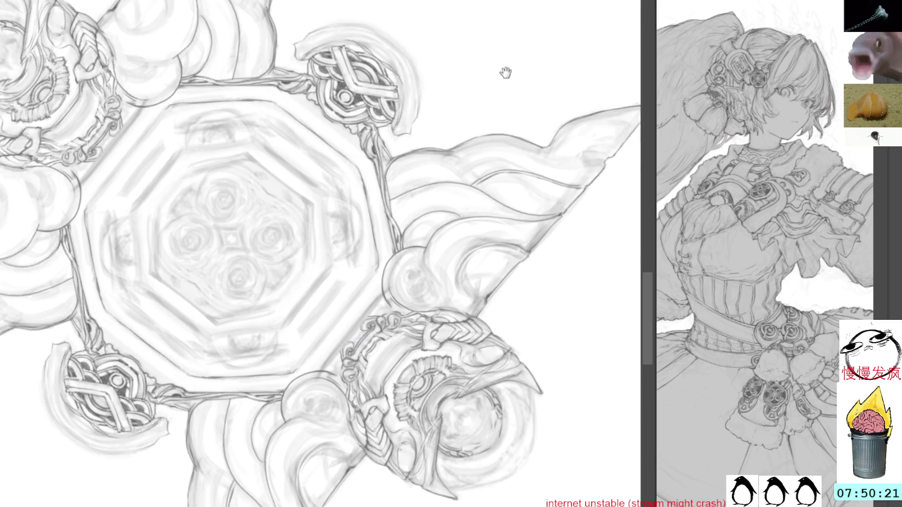
left_click_drag(518, 98, 275, 171)
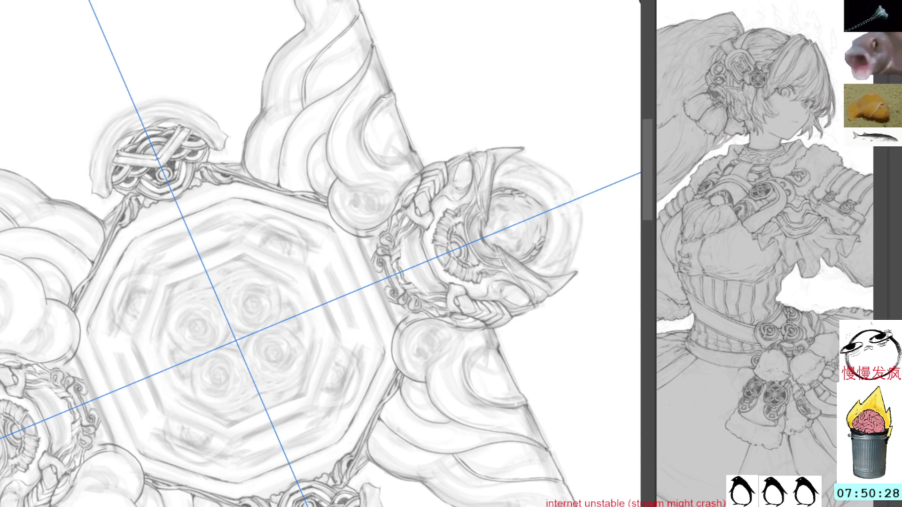
left_click_drag(436, 81, 465, 141)
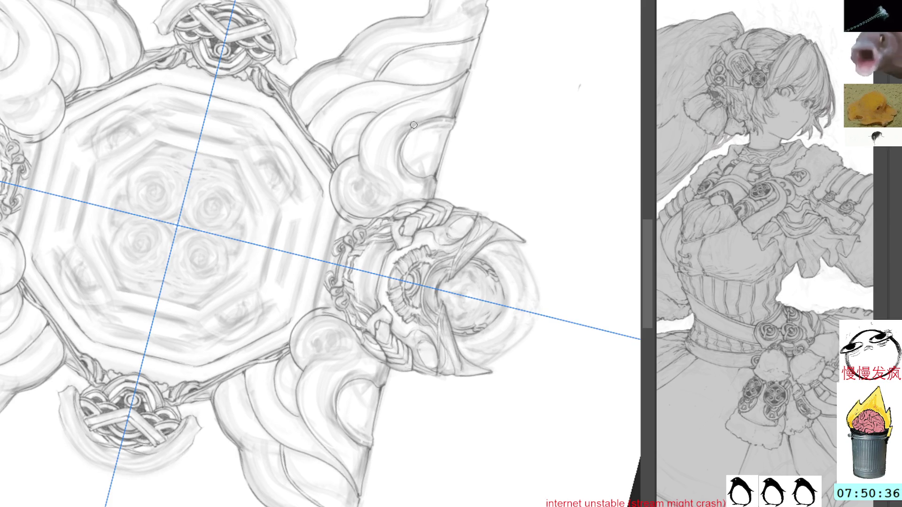
key("ctrl+z")
Reset and reorient the canvas, shifting the emblem up and left to expose blank space
key("Escape")
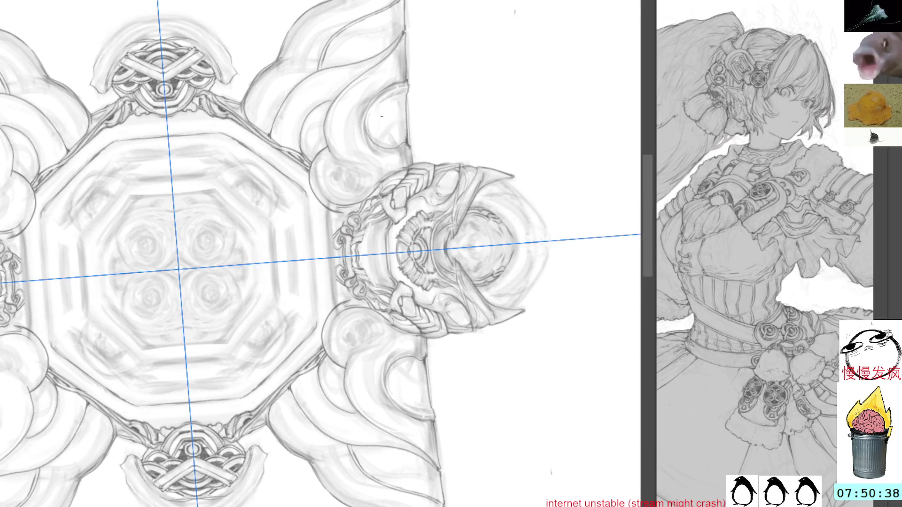
key("Delete")
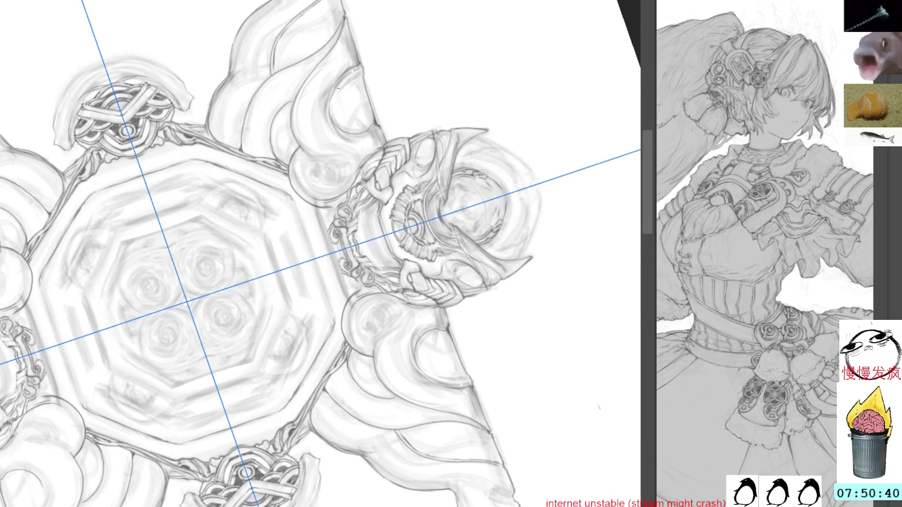
key("shift+space")
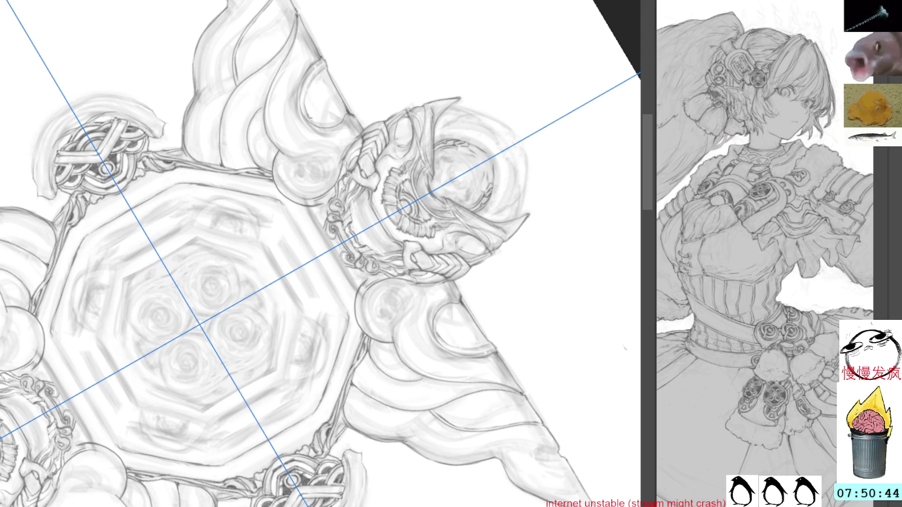
left_click_drag(338, 233, 407, 168)
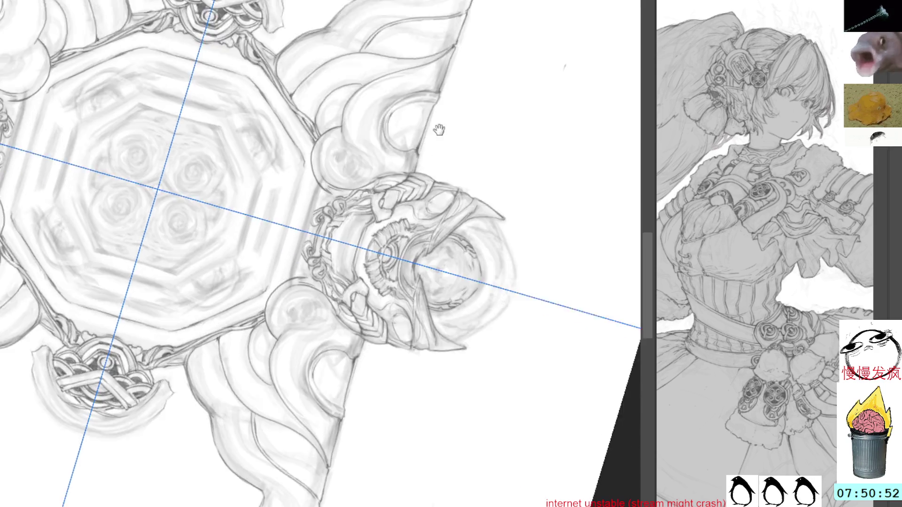
left_click_drag(461, 171, 396, 107)
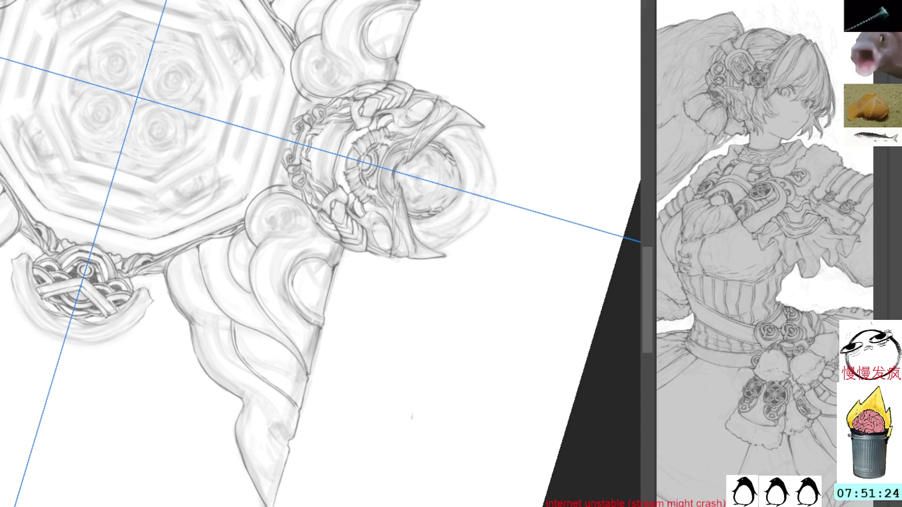
Handwrite a 'brb' note on the blank canvas beside the side ornament
mouse_move(478, 68)
left_mouse_down()
mouse_move(486, 87)
mouse_move(501, 81)
left_mouse_up()
left_click_drag(506, 68, 514, 80)
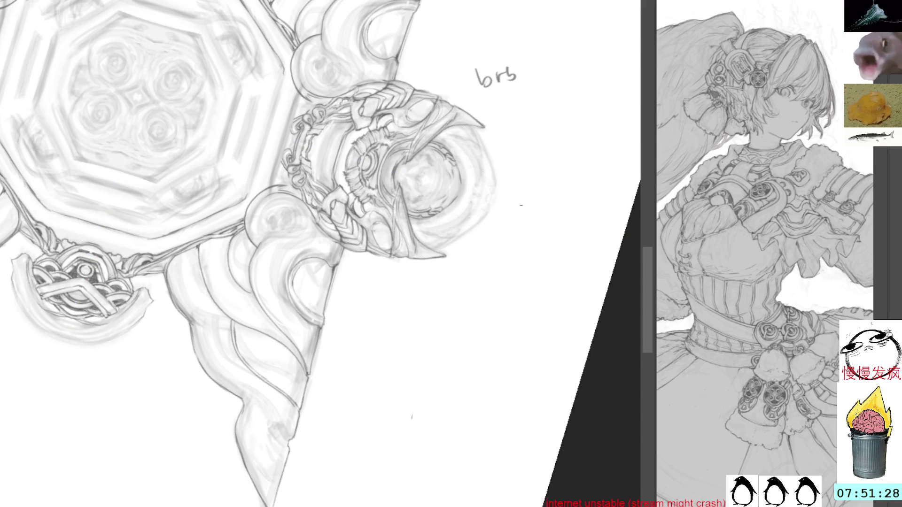